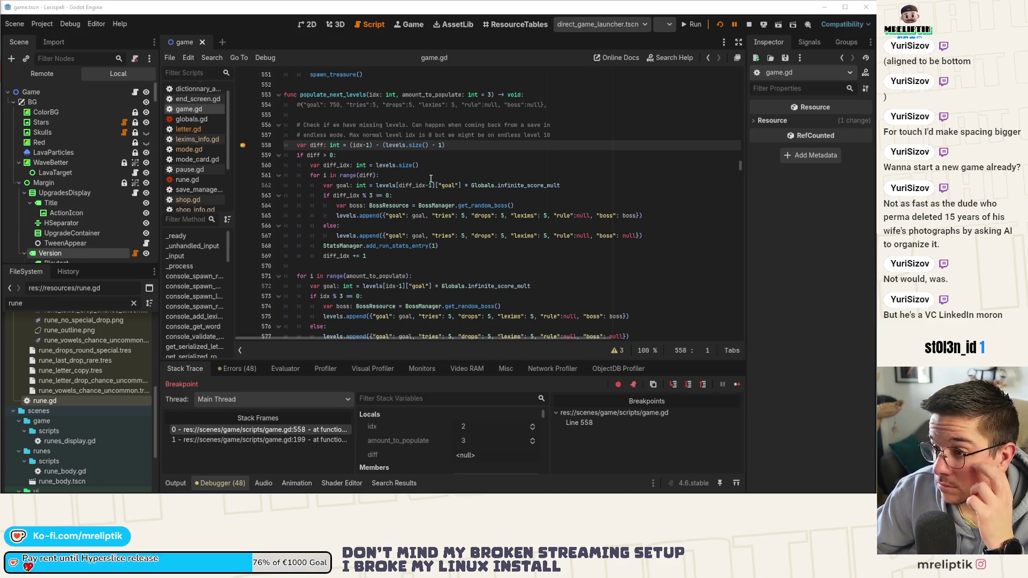
Step: Change the two boss checks to test (diff_idx+1) % 3 and (idx+1) % 3
{"action": "left_click", "coordinate": [458, 175]}
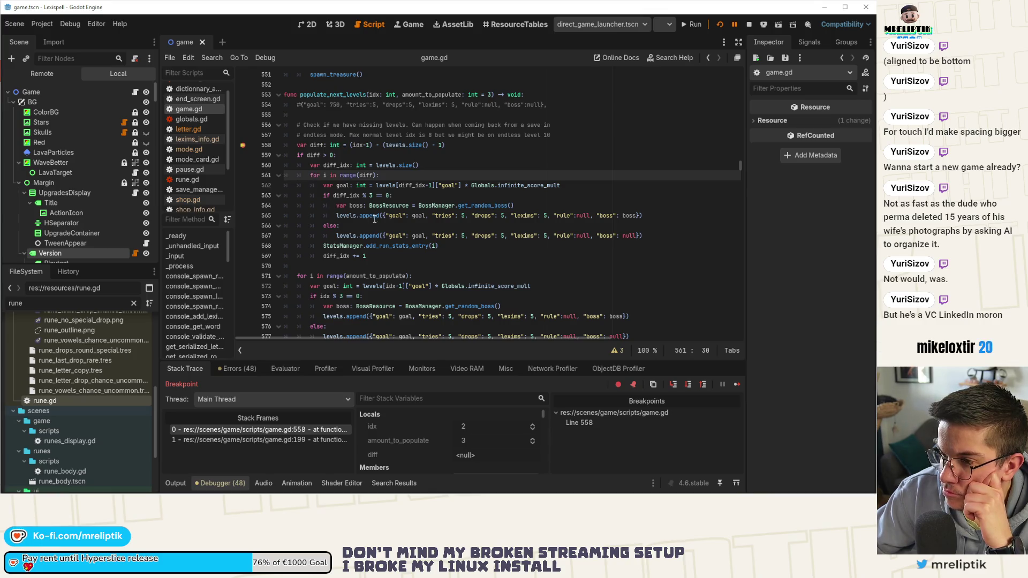
{"action": "left_click", "coordinate": [333, 195]}
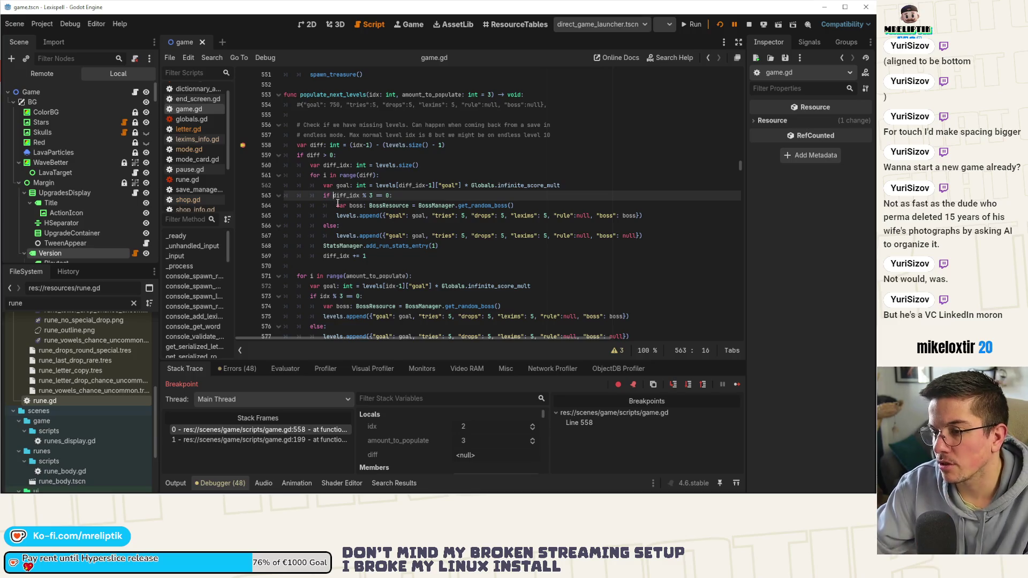
{"action": "type", "text": "("}
{"action": "key", "text": "ctrl+Right"}
{"action": "key", "text": "Right"}
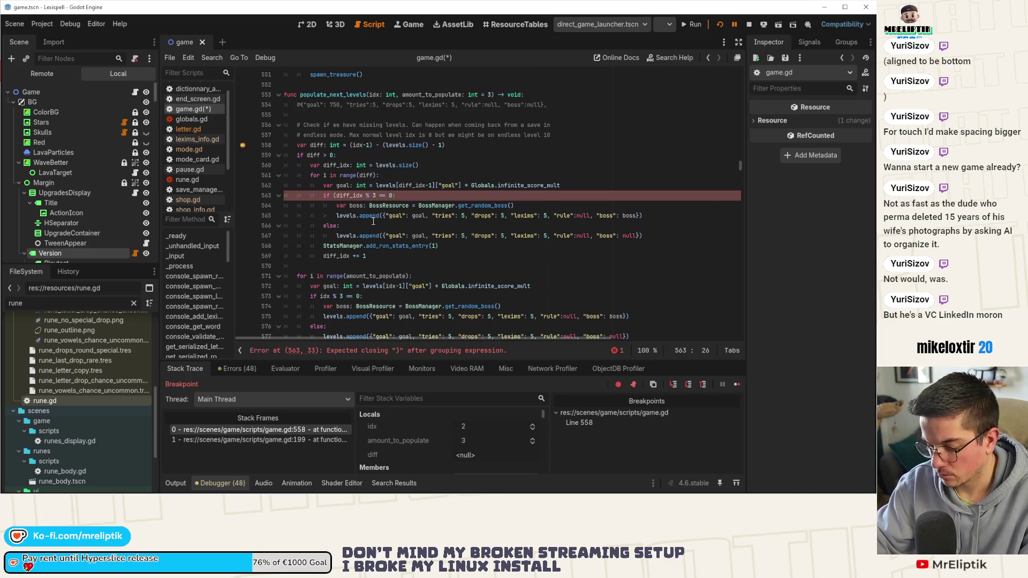
{"action": "type", "text": "+1)"}
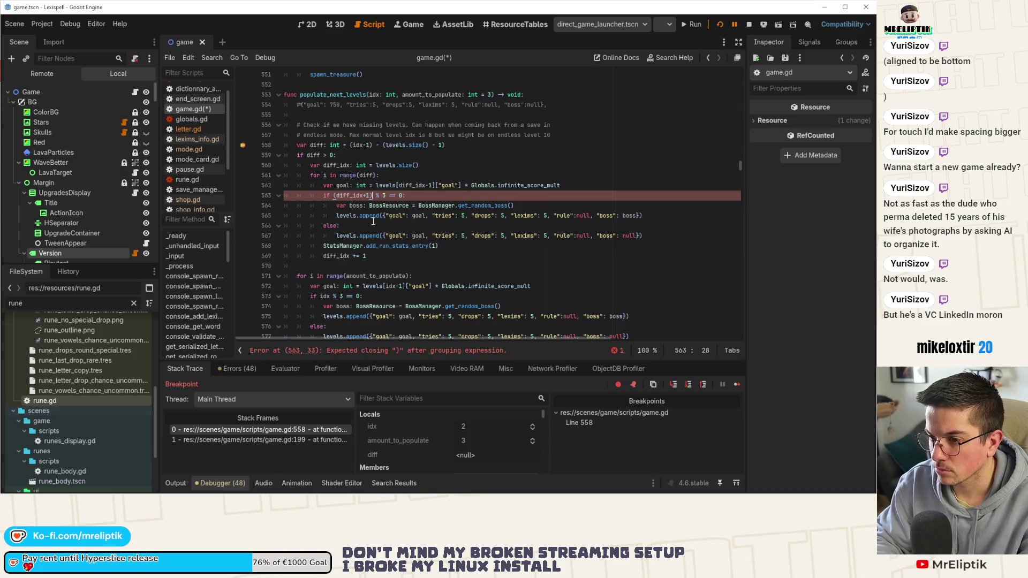
{"action": "key", "text": "Down"}
{"action": "key", "text": "Down"}
{"action": "key", "text": "Down"}
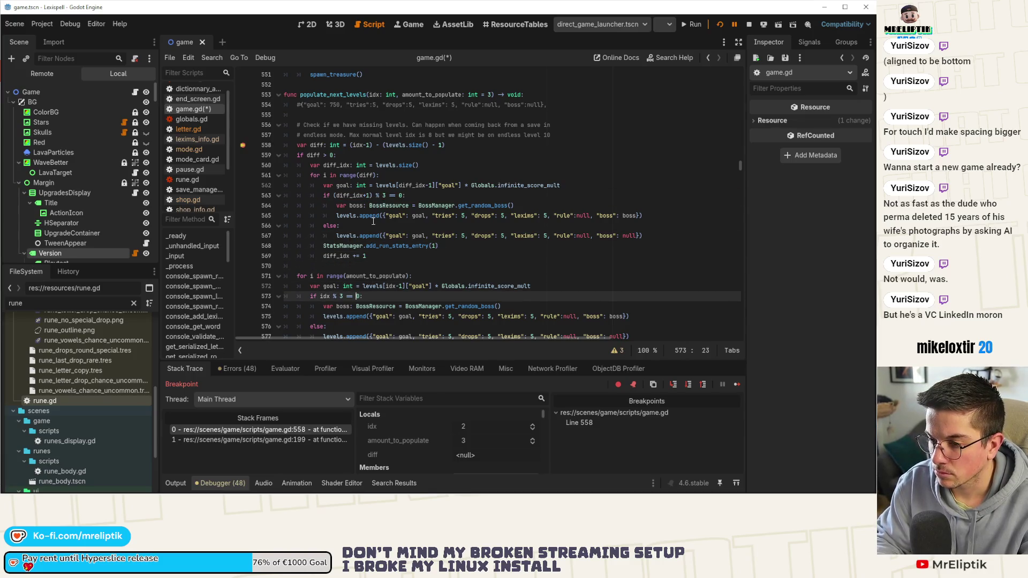
{"action": "type", "text": "("}
{"action": "key", "text": "Right"}
{"action": "key", "text": "Right"}
{"action": "key", "text": "Right"}
{"action": "type", "text": ")"}
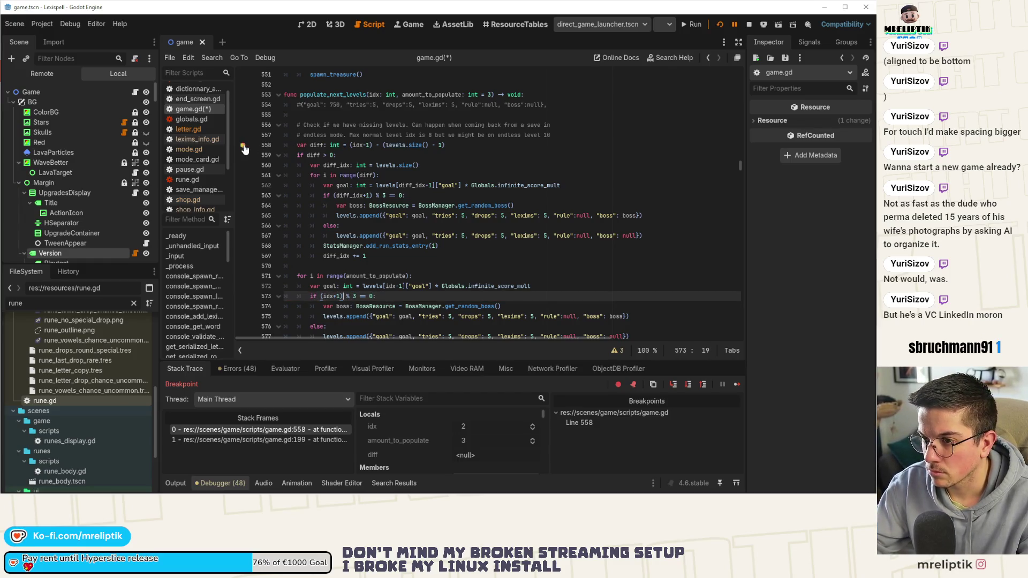
Step: Add a '# +1 to avoid boss' comment above the first check and stop debugging
{"action": "left_click", "coordinate": [570, 184]}
{"action": "key", "text": "Return"}
{"action": "type", "text": "# "}
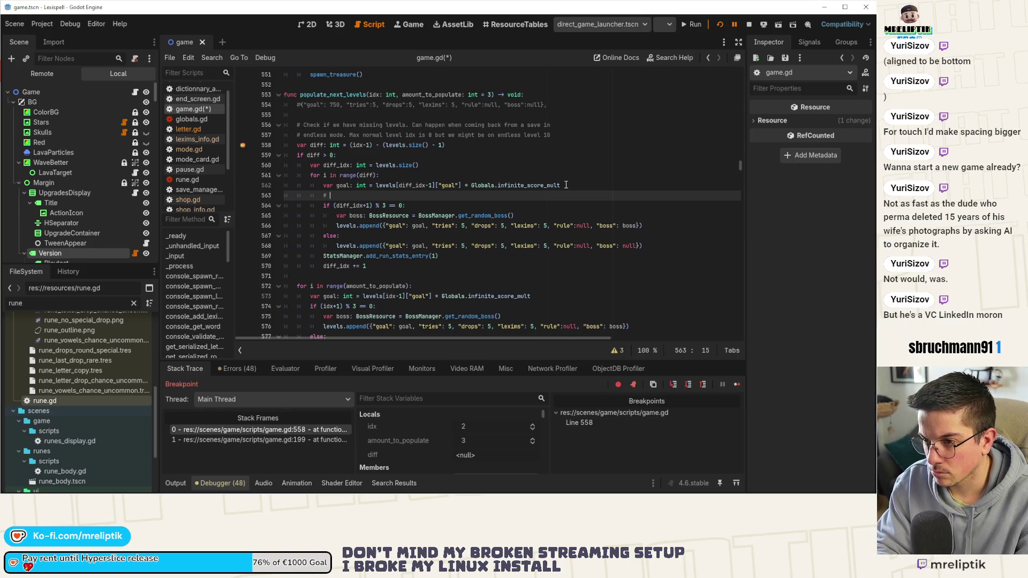
{"action": "type", "text": " +1"}
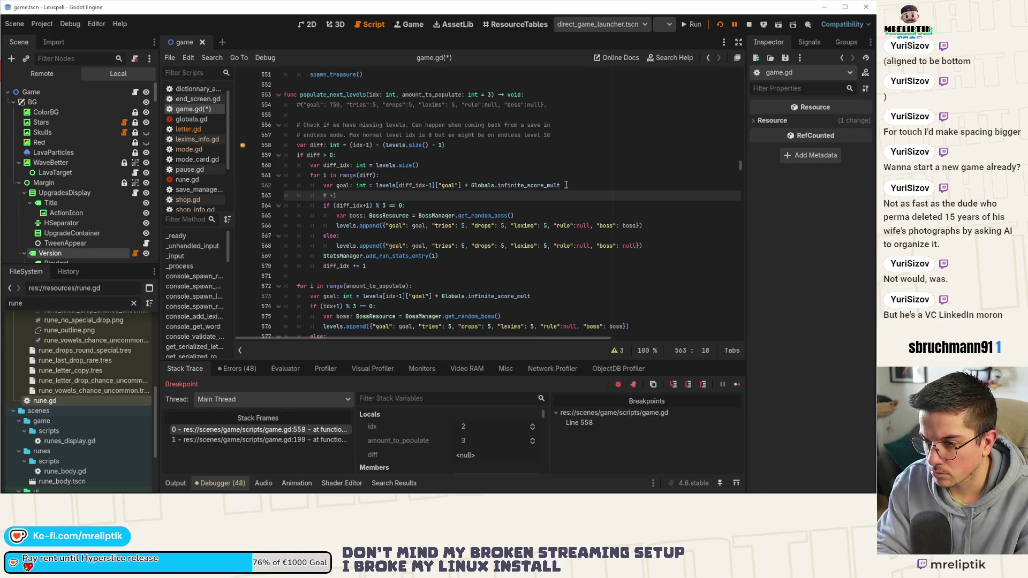
{"action": "type", "text": "to avoid"}
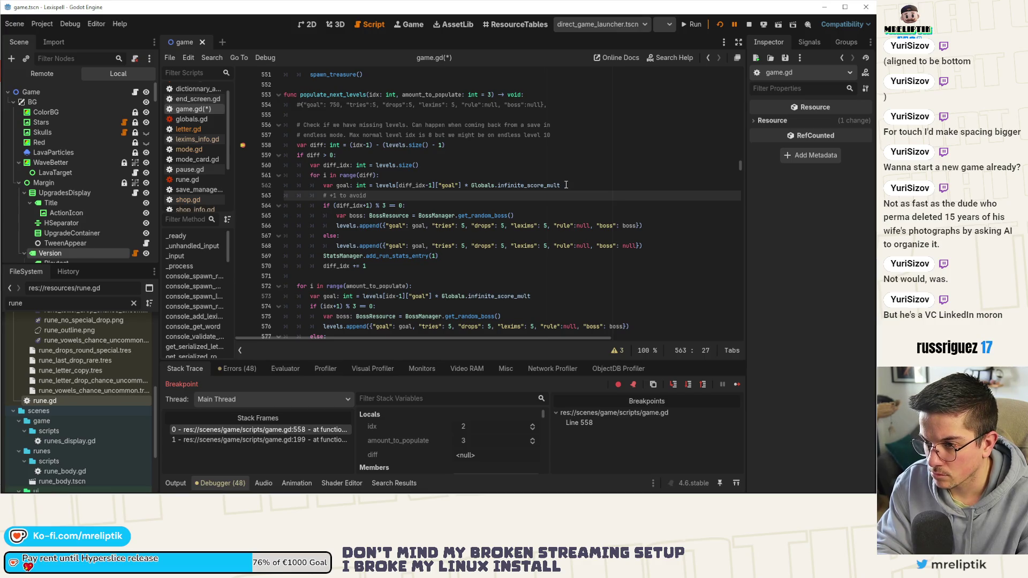
{"action": "type", "text": "boss on level"}
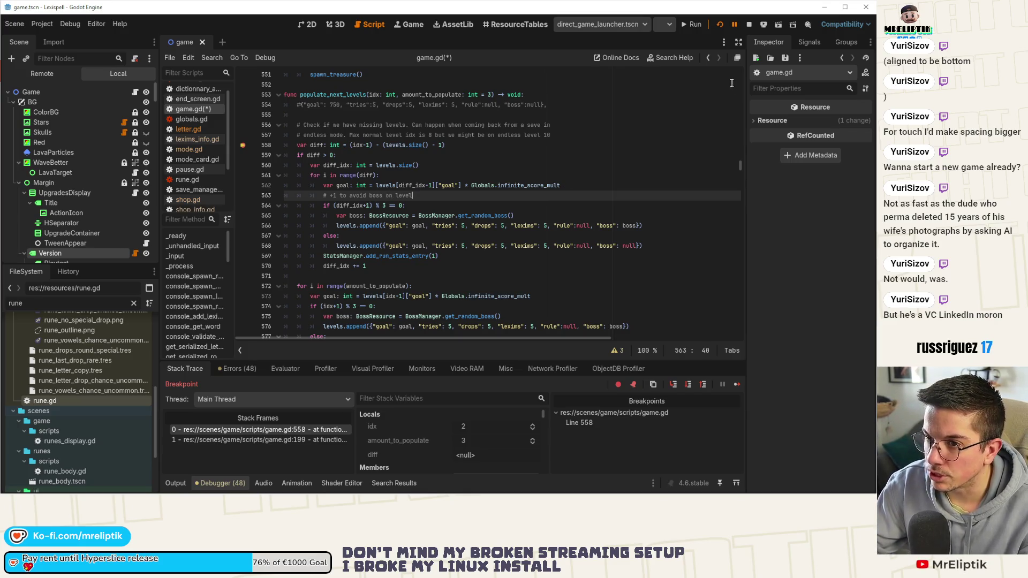
{"action": "left_click", "coordinate": [749, 24]}
Step: Complete the comment as '# +1 to avoid boss on level 10', copy it above the second check, save
{"action": "left_click", "coordinate": [423, 165]}
{"action": "key", "text": "ctrl+s"}
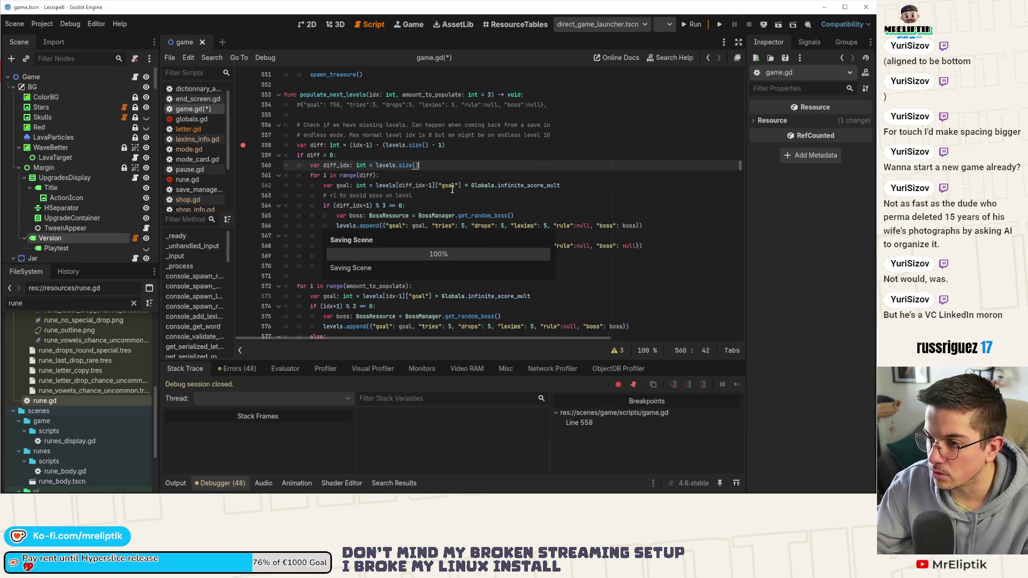
{"action": "left_click", "coordinate": [428, 195]}
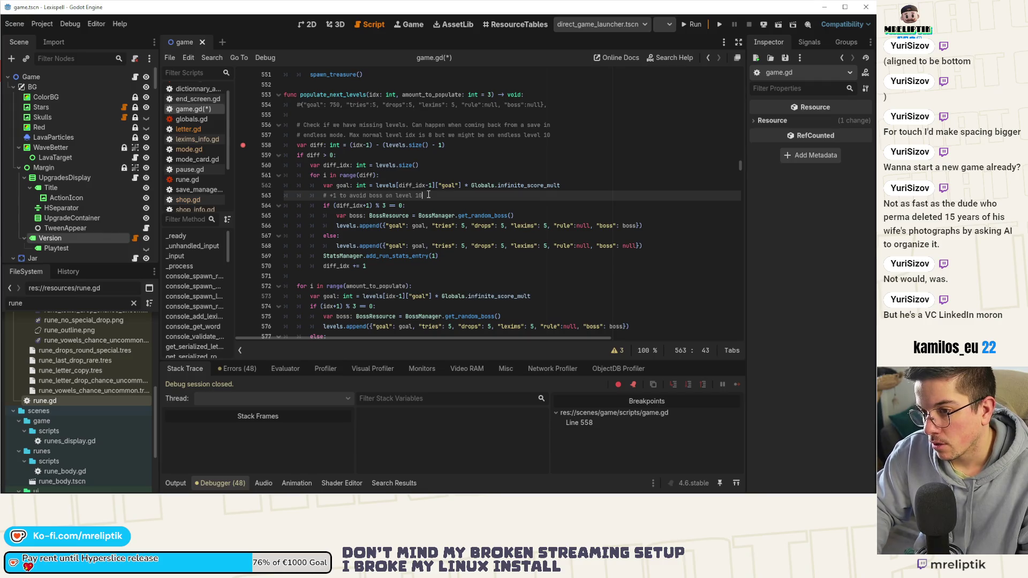
{"action": "key", "text": "ctrl+shift+d"}
{"action": "key", "text": "alt+Down"}
{"action": "key", "text": "alt+Down"}
{"action": "key", "text": "alt+Down"}
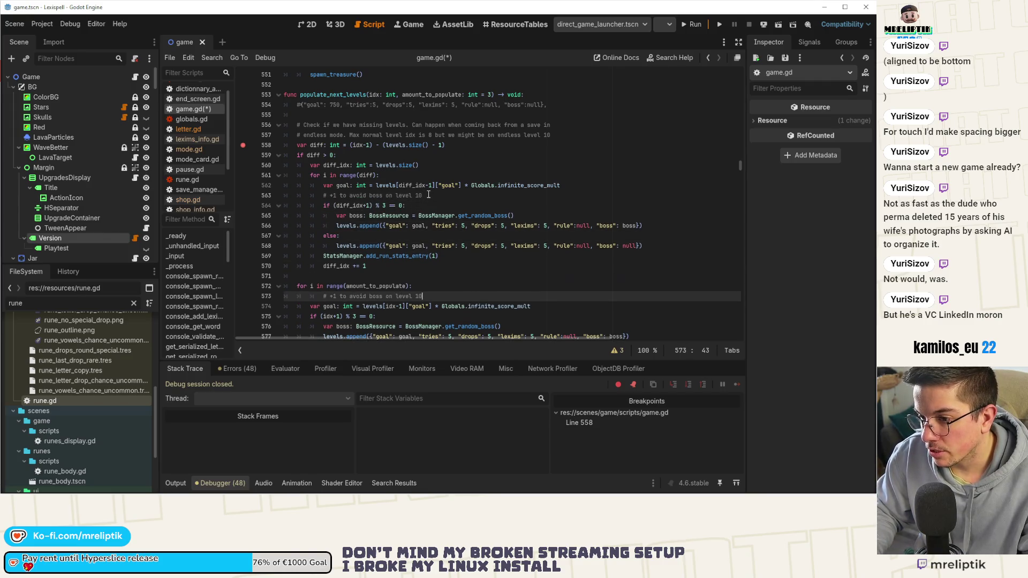
{"action": "key", "text": "alt+Down"}
{"action": "key", "text": "shift+Tab"}
{"action": "key", "text": "ctrl+s"}
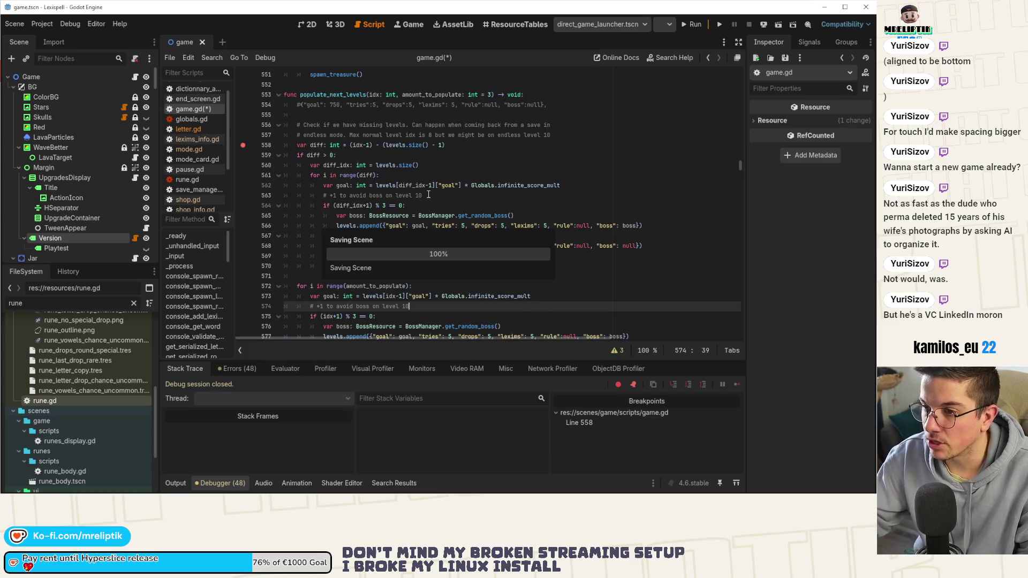
{"action": "left_click", "coordinate": [361, 155]}
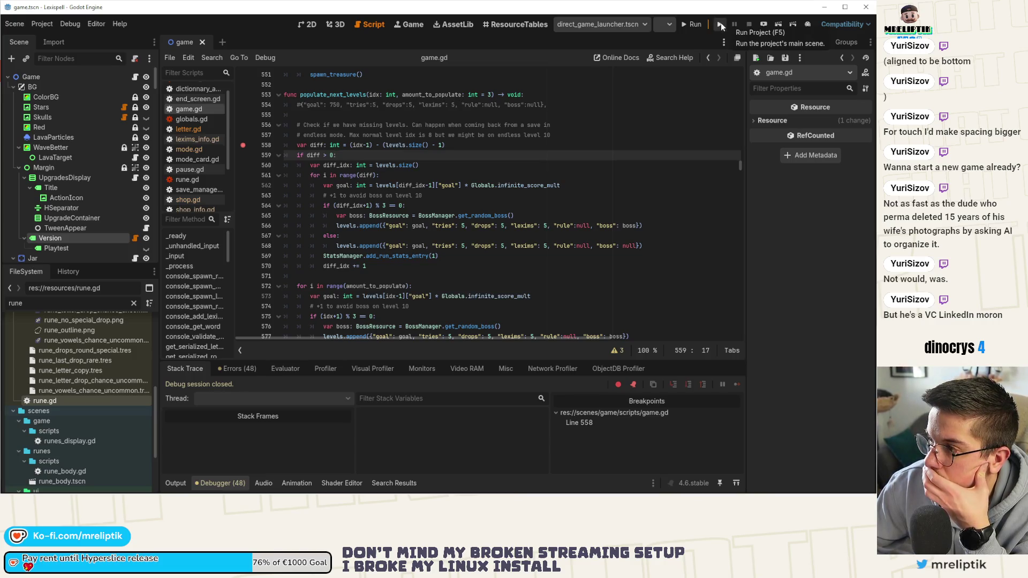
Step: Run the project to test the boss-check change
{"action": "left_click", "coordinate": [721, 27]}
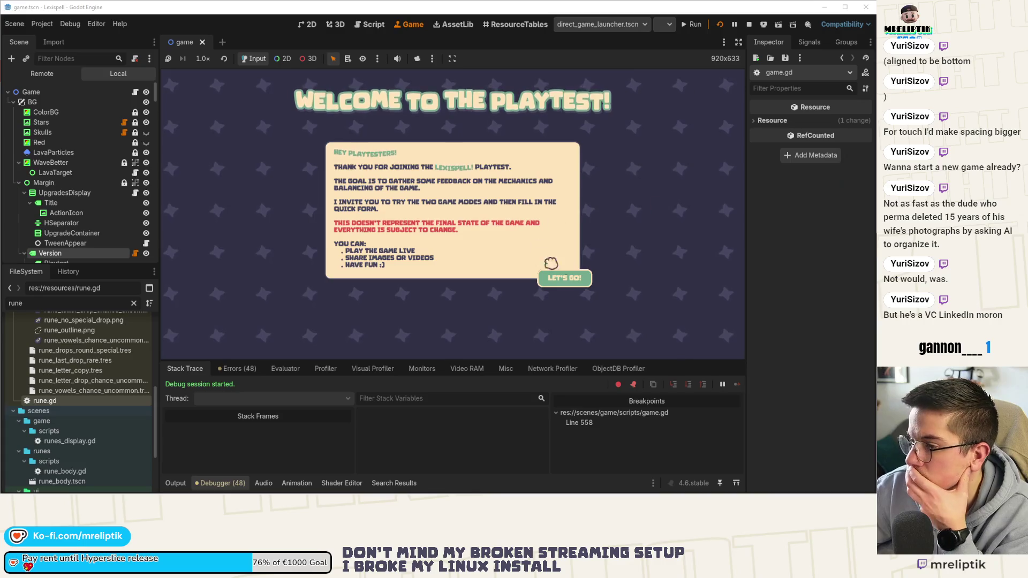
Step: Get past the playtest welcome, decline resuming, pick English, and start a new run
{"action": "left_click", "coordinate": [567, 281]}
{"action": "left_click", "coordinate": [175, 482]}
{"action": "left_click", "coordinate": [176, 482]}
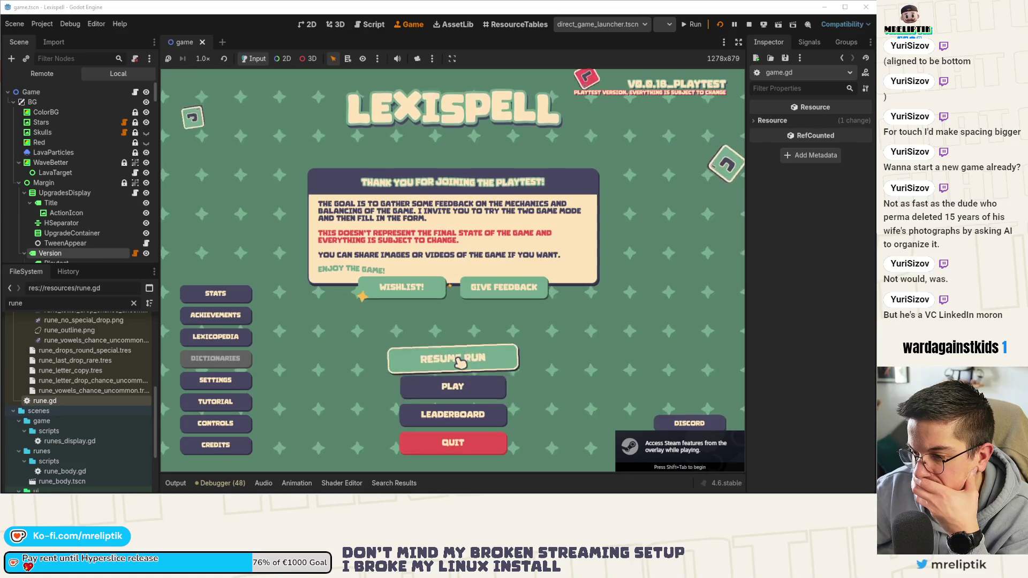
{"action": "left_click", "coordinate": [458, 360]}
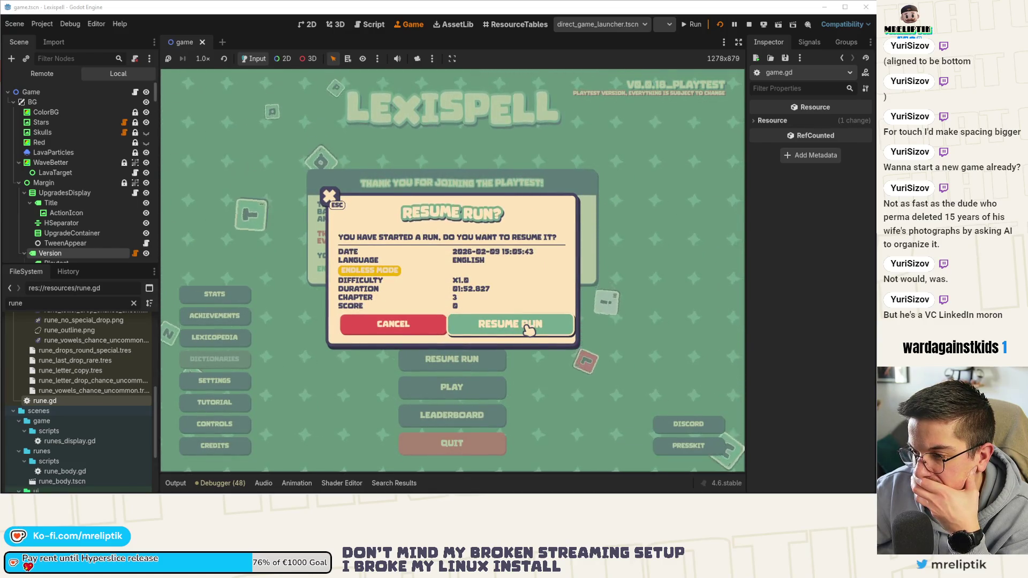
{"action": "left_click", "coordinate": [527, 328]}
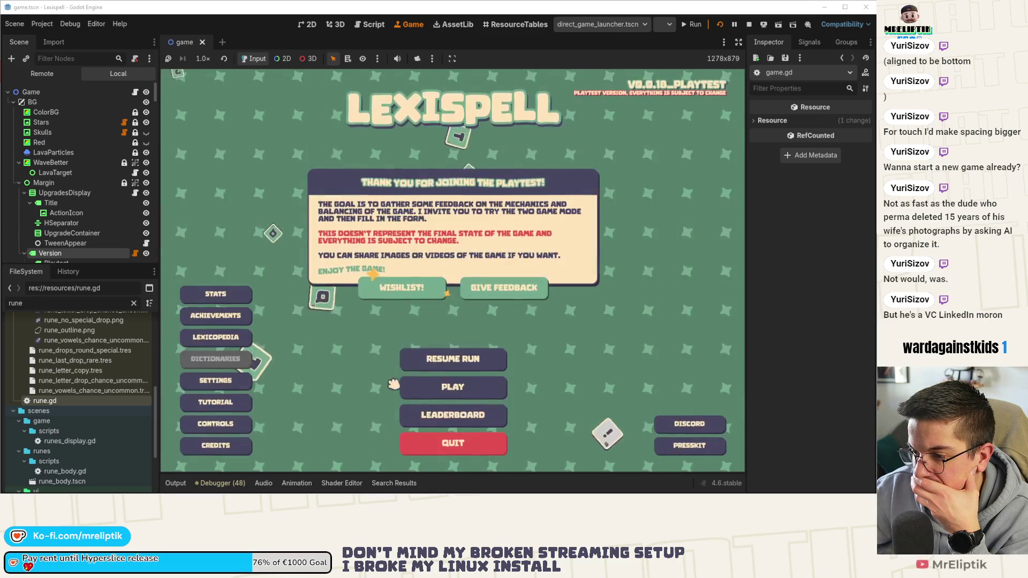
{"action": "left_click", "coordinate": [453, 388]}
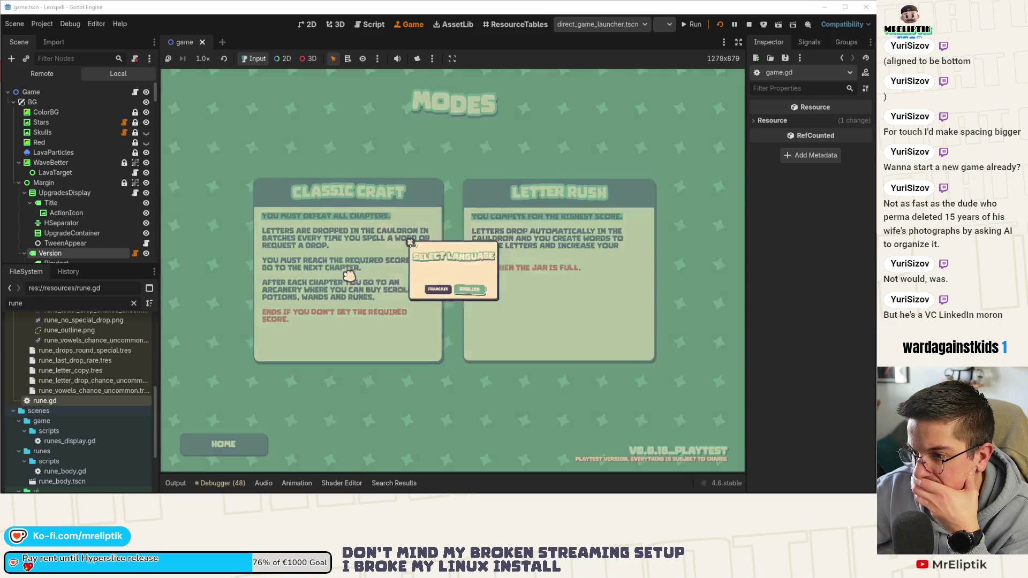
{"action": "left_click", "coordinate": [491, 315]}
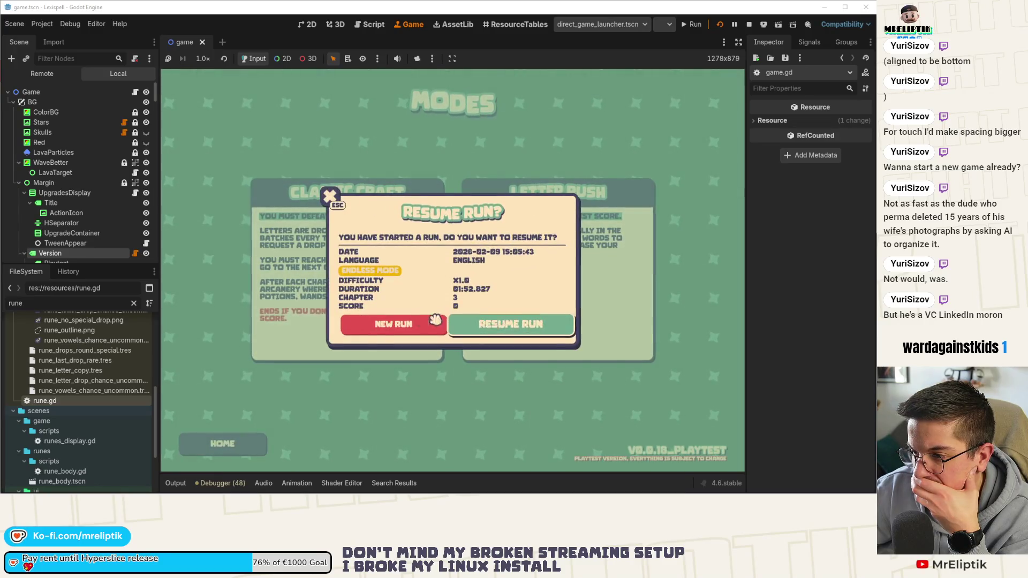
{"action": "left_click", "coordinate": [398, 324]}
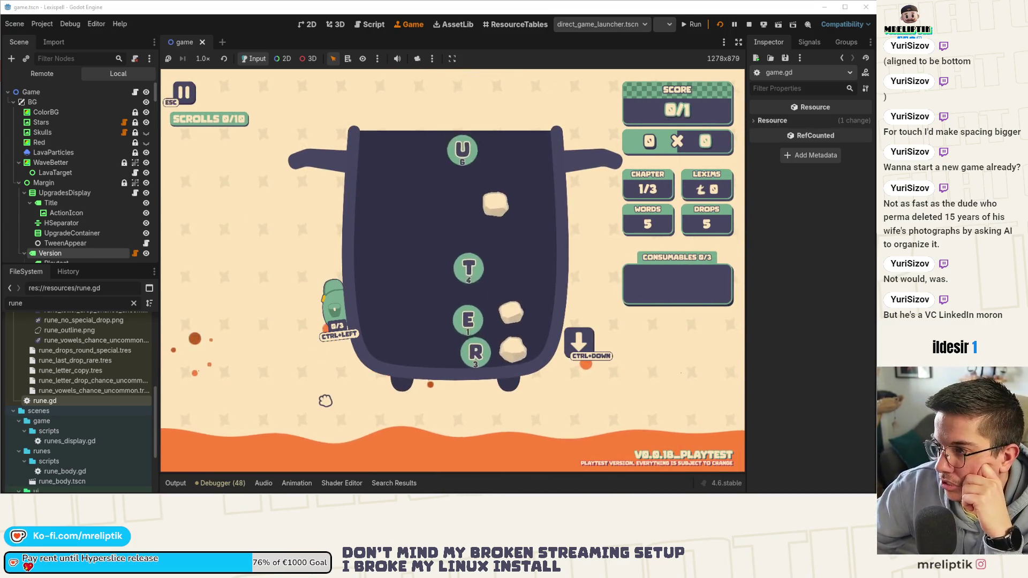
Step: Spell and submit #FACT from the cauldron runes, then continue to the Arcanery shop
{"action": "key", "text": "ctrl+Down"}
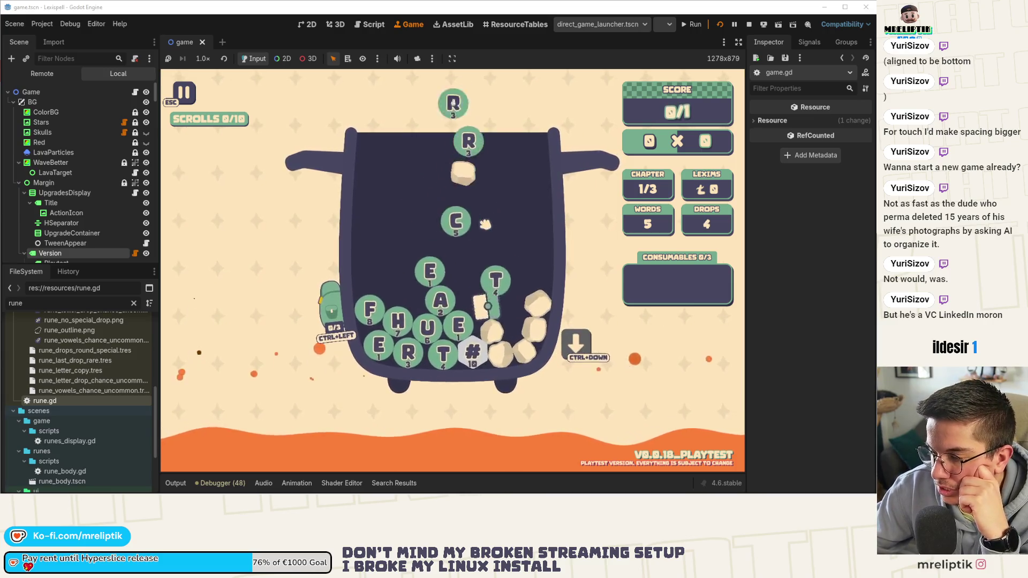
{"action": "left_click", "coordinate": [369, 318]}
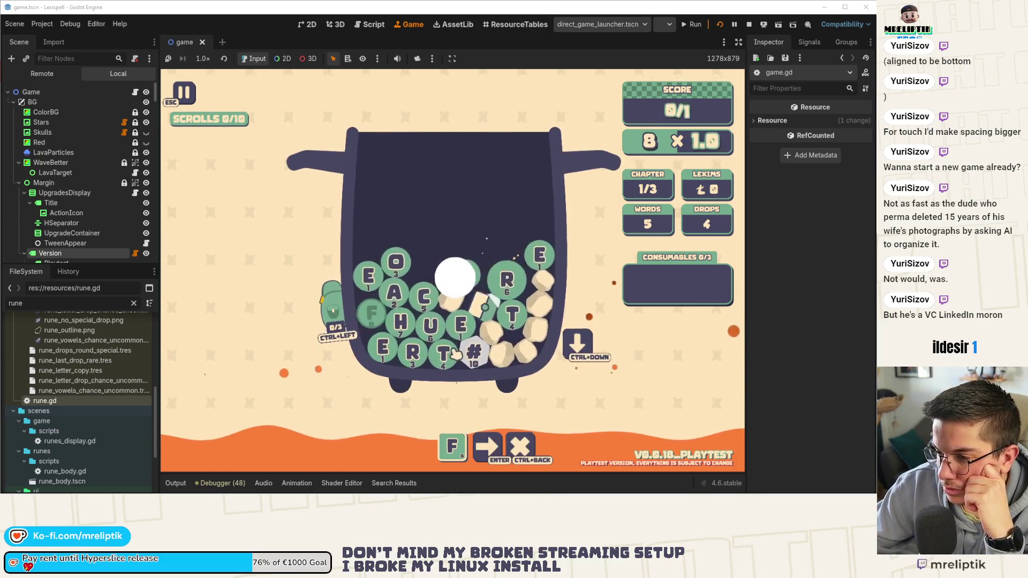
{"action": "left_click", "coordinate": [437, 325]}
{"action": "left_click", "coordinate": [421, 297]}
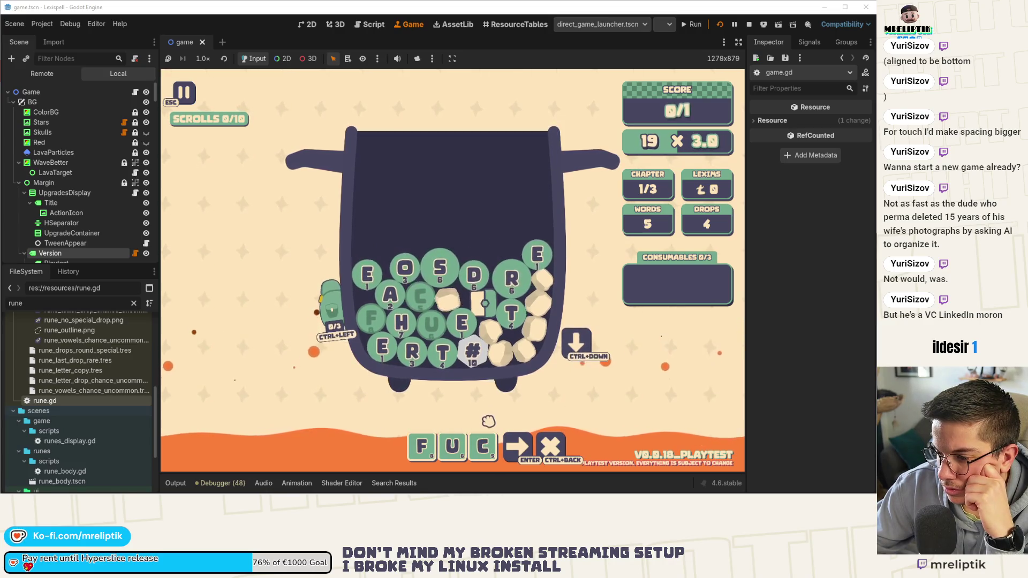
{"action": "left_click", "coordinate": [472, 350]}
{"action": "key", "text": "ctrl+Down"}
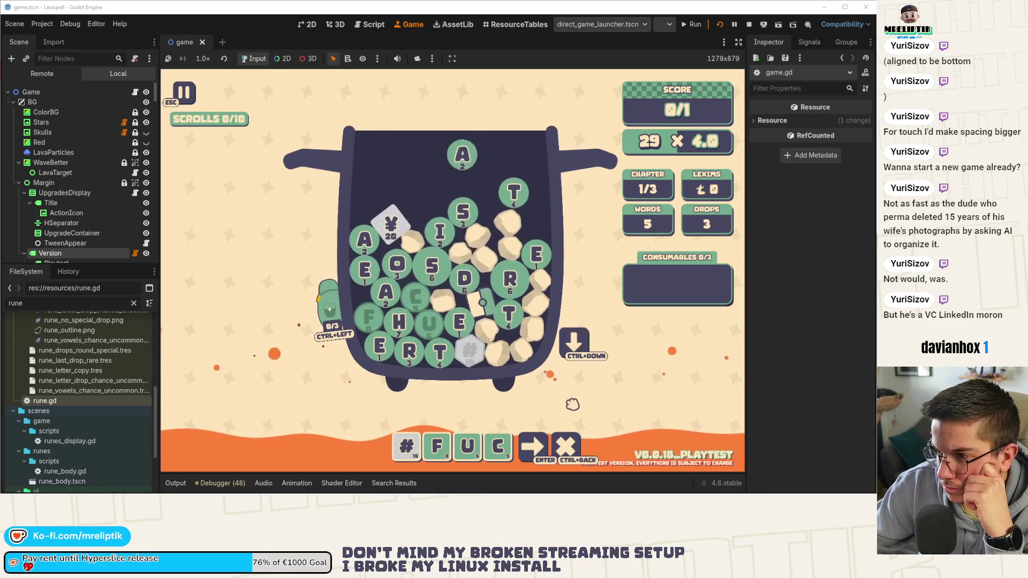
{"action": "left_click", "coordinate": [497, 448]}
{"action": "type", "text": "act"}
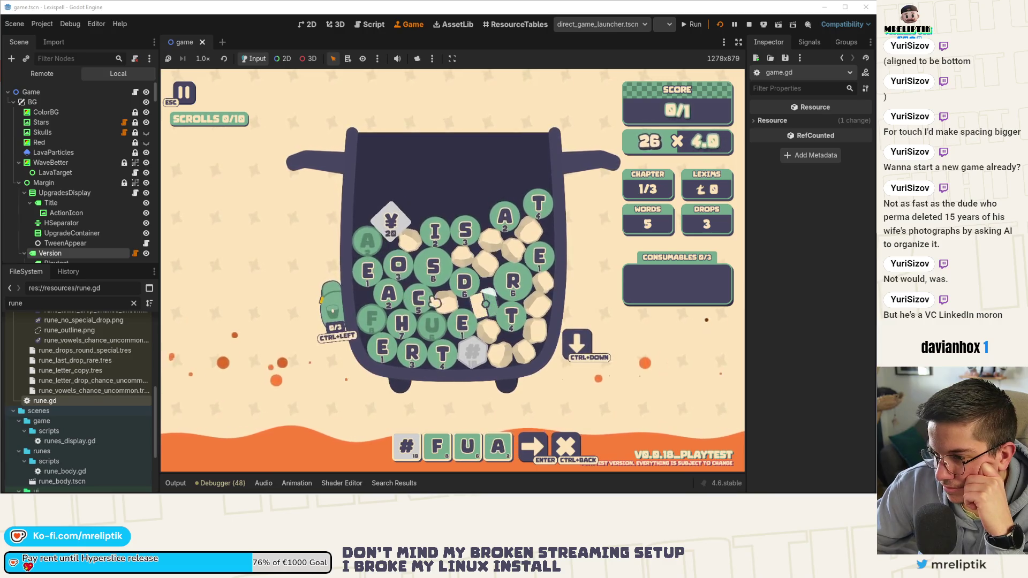
{"action": "left_click", "coordinate": [407, 447]}
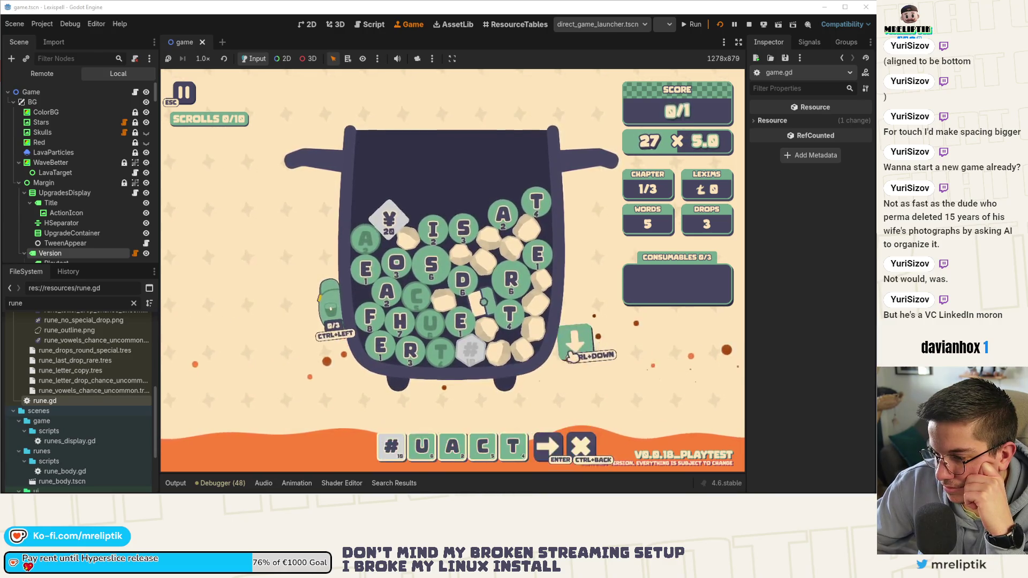
{"action": "left_click", "coordinate": [429, 447]}
{"action": "type", "text": "f"}
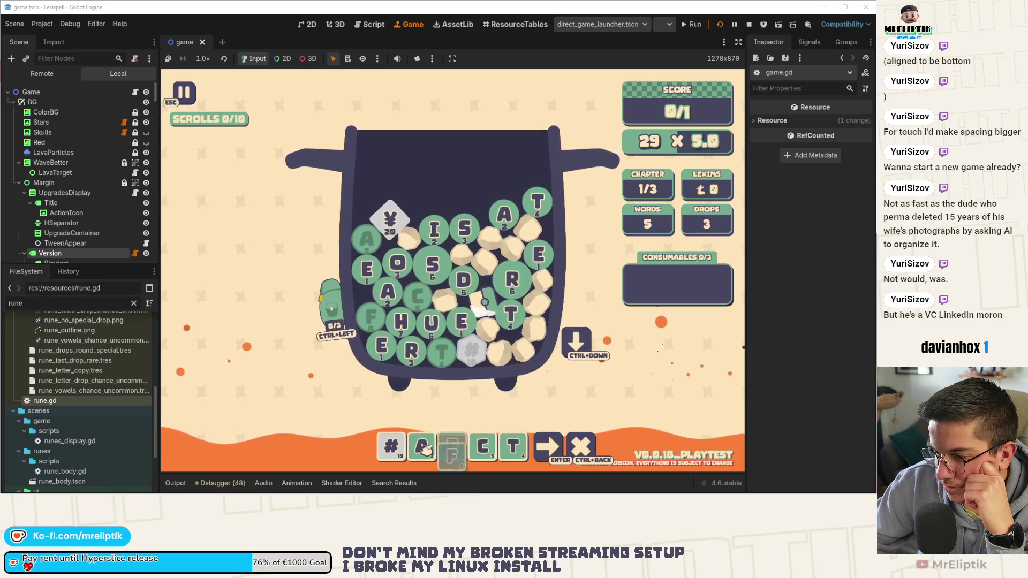
{"action": "key", "text": "Return"}
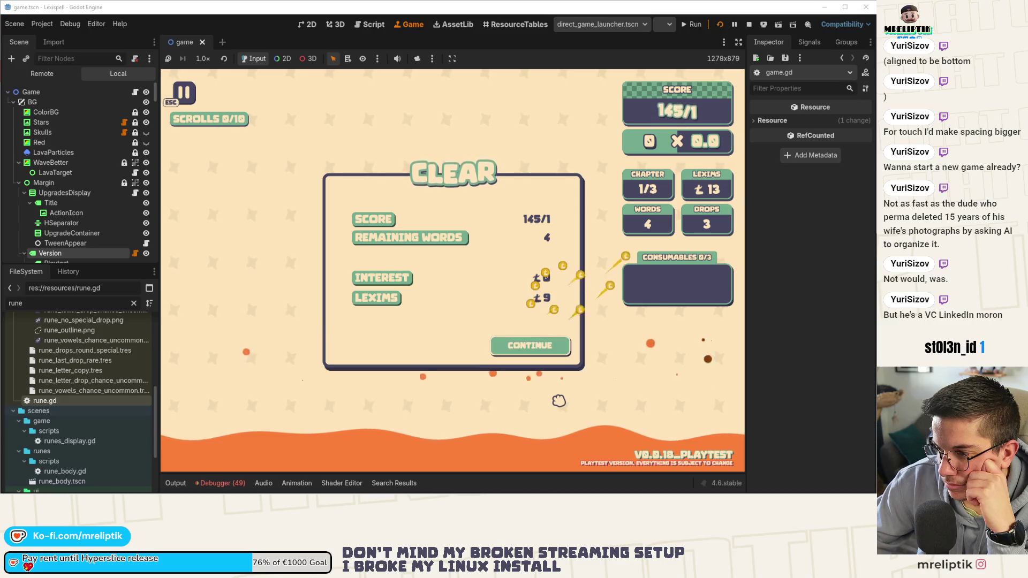
{"action": "left_click", "coordinate": [556, 349]}
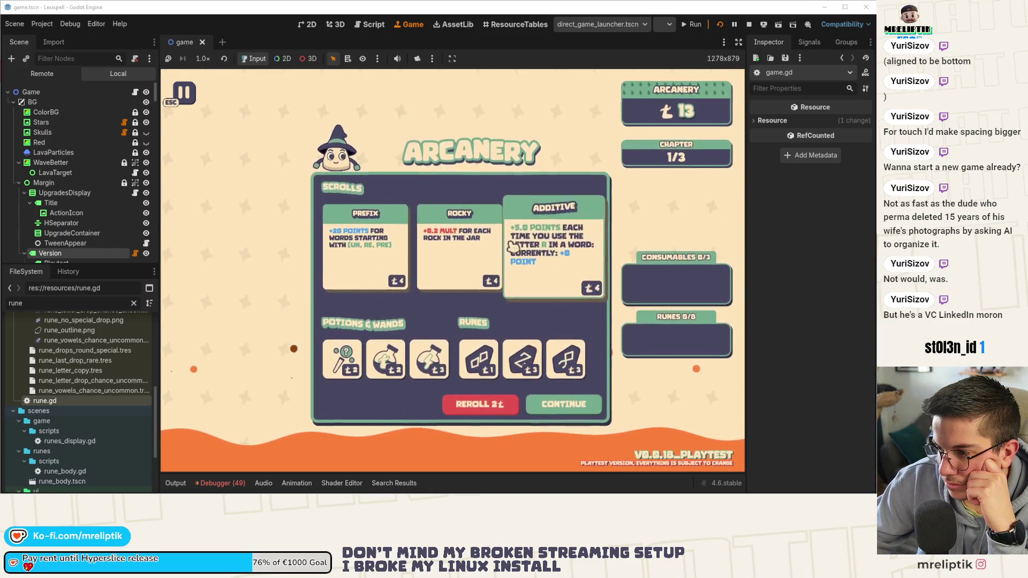
Step: Leave the Arcanery shop and start chapter 2
{"action": "left_click", "coordinate": [569, 409]}
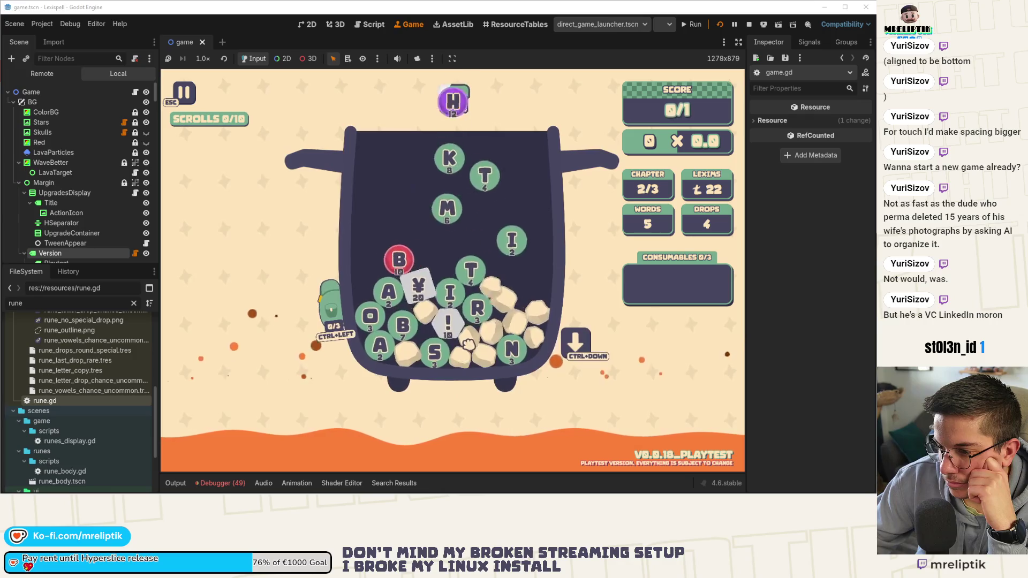
Step: Spell and submit BOAT, then continue through results and shop to The Separator chapter
{"action": "left_click", "coordinate": [403, 327]}
{"action": "left_click", "coordinate": [371, 316]}
{"action": "left_click", "coordinate": [380, 346]}
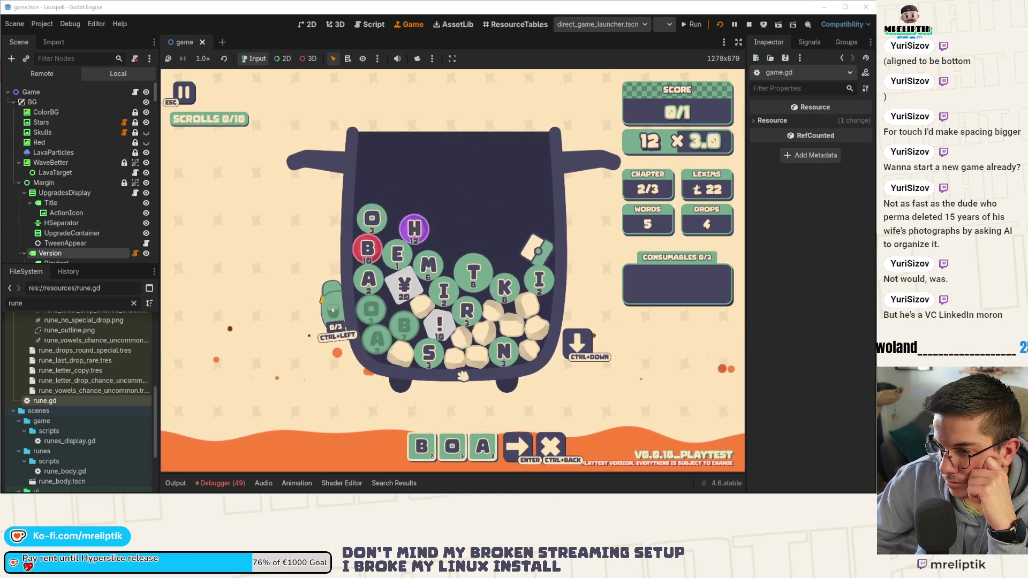
{"action": "left_click", "coordinate": [474, 284]}
{"action": "key", "text": "Return"}
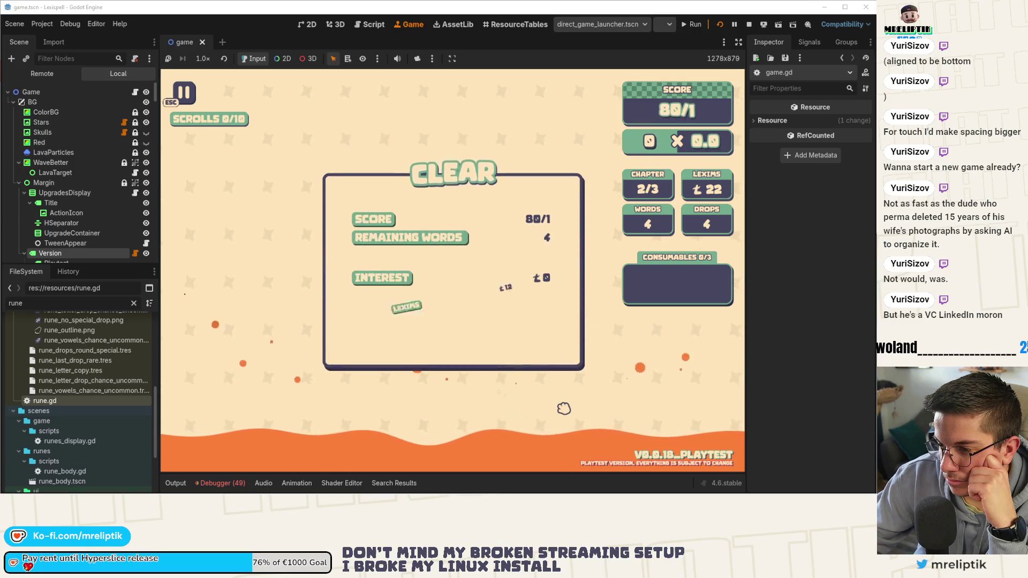
{"action": "left_click", "coordinate": [549, 348]}
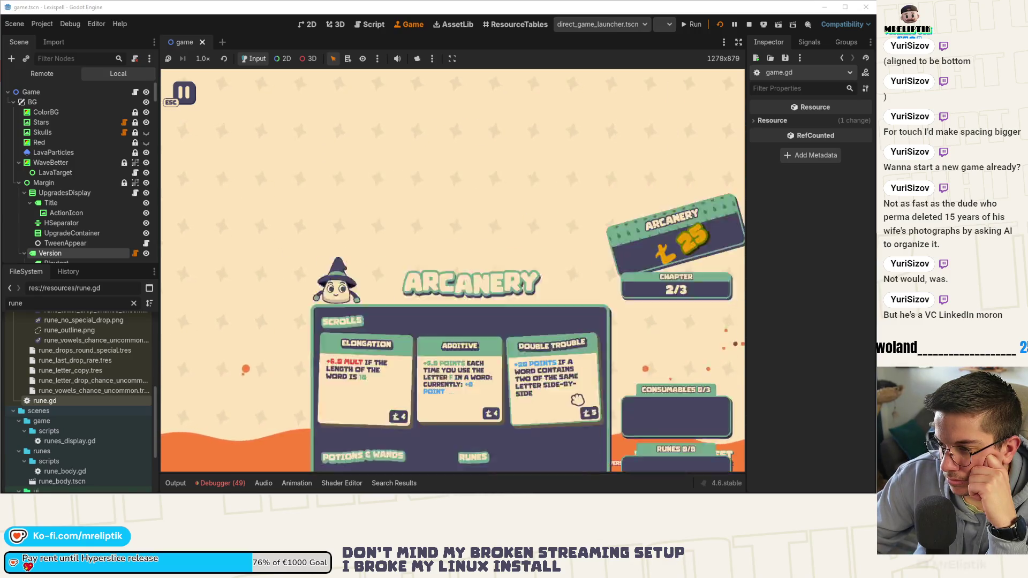
{"action": "left_click", "coordinate": [586, 397]}
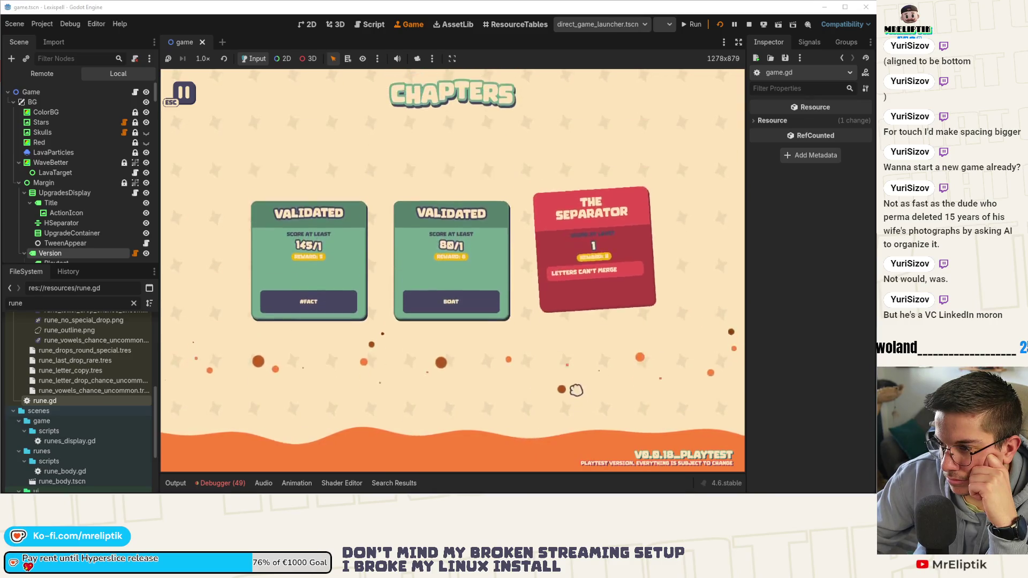
{"action": "left_click", "coordinate": [646, 294]}
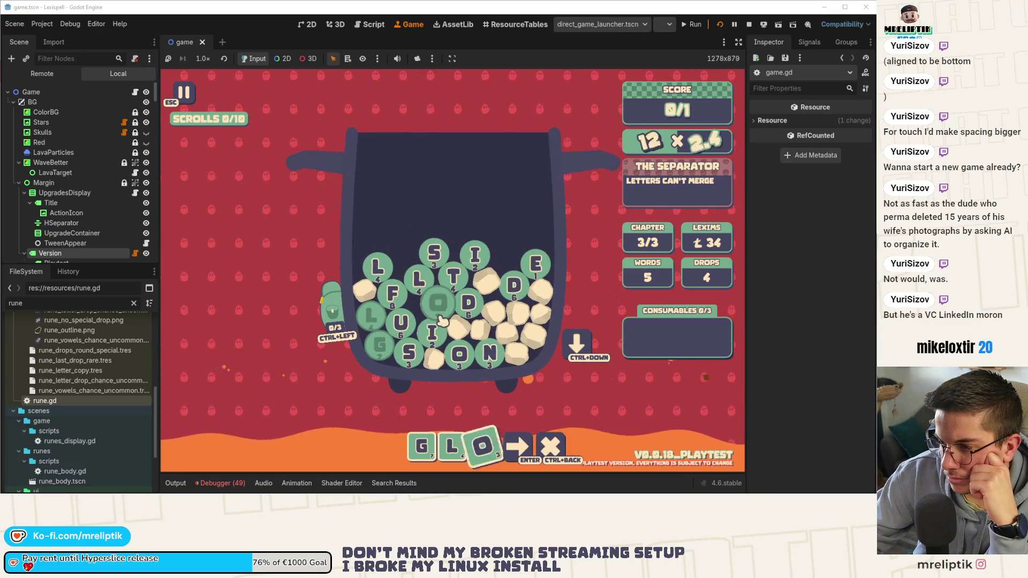
Step: Spell NOSE to beat The Separator and dismiss the Clear panel
{"action": "left_click", "coordinate": [489, 352]}
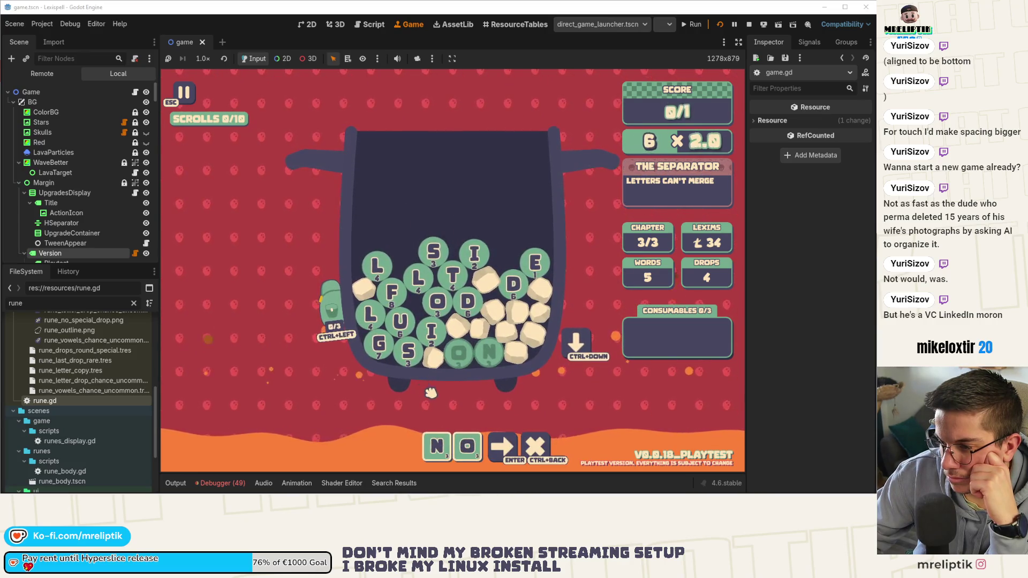
{"action": "left_click", "coordinate": [415, 357]}
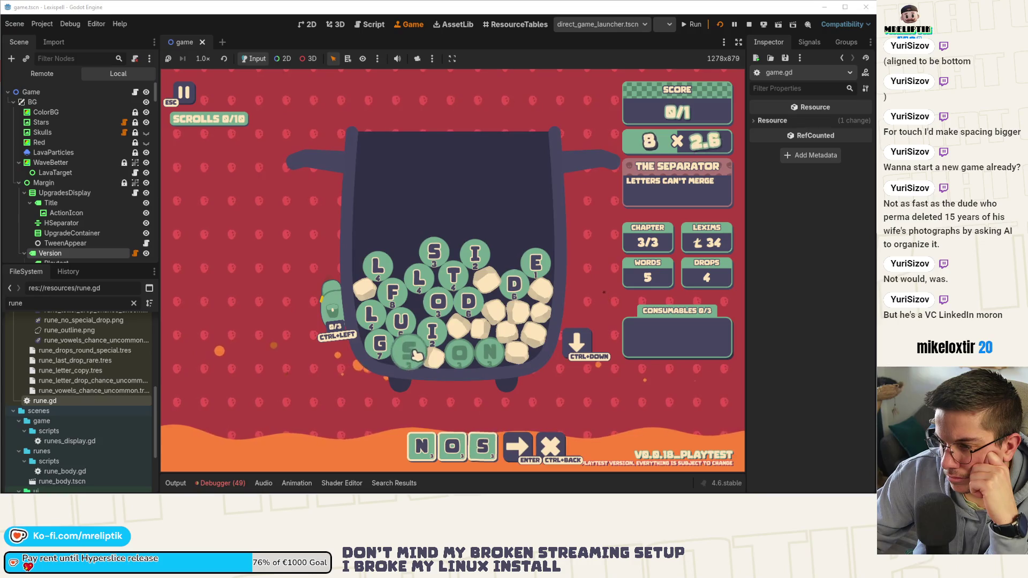
{"action": "left_click", "coordinate": [534, 262]}
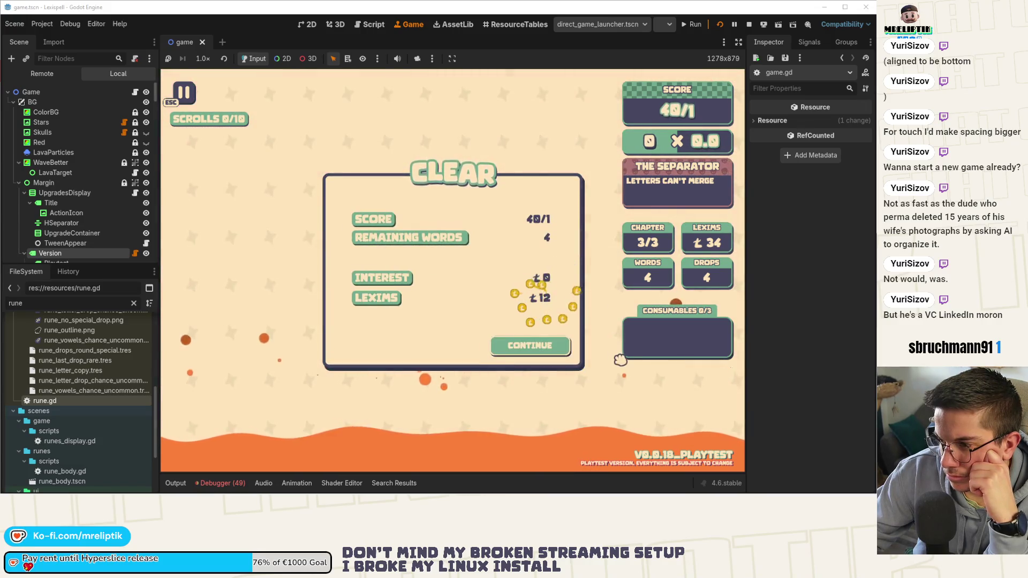
{"action": "left_click", "coordinate": [542, 351]}
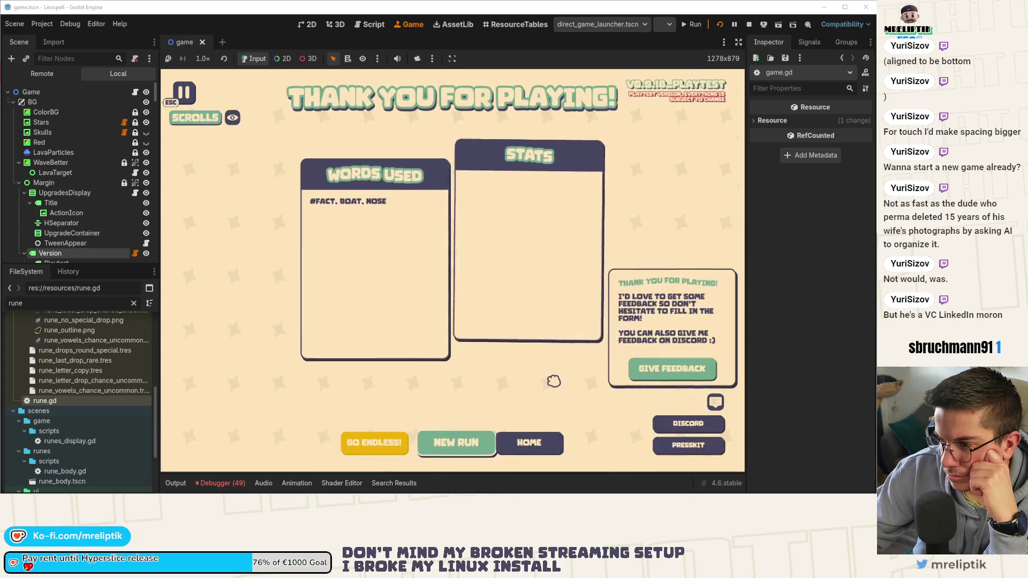
Step: Start endless mode and step through populate_next_levels into add_run_stats_entry
{"action": "left_click", "coordinate": [373, 444]}
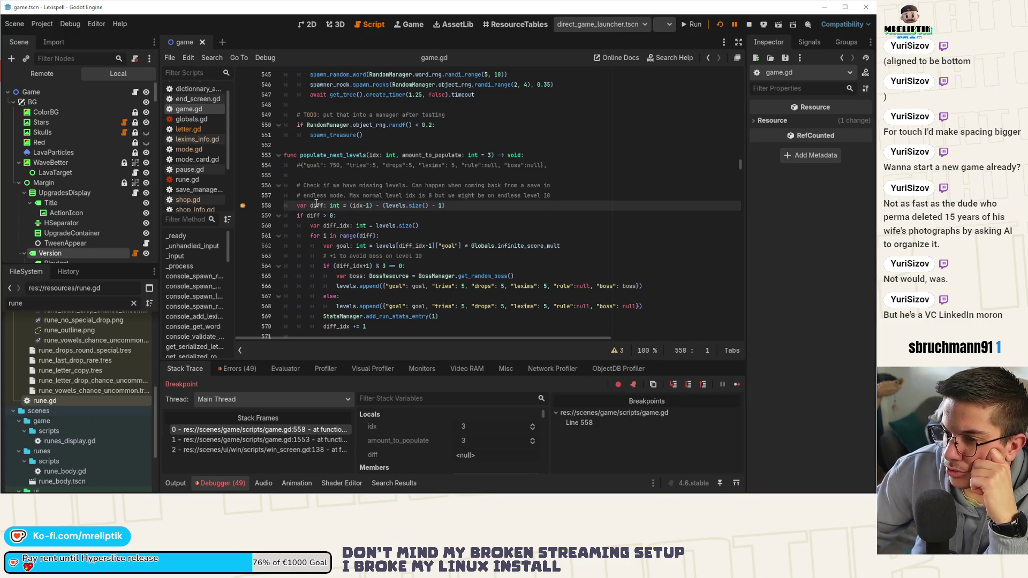
{"action": "left_click", "coordinate": [675, 386]}
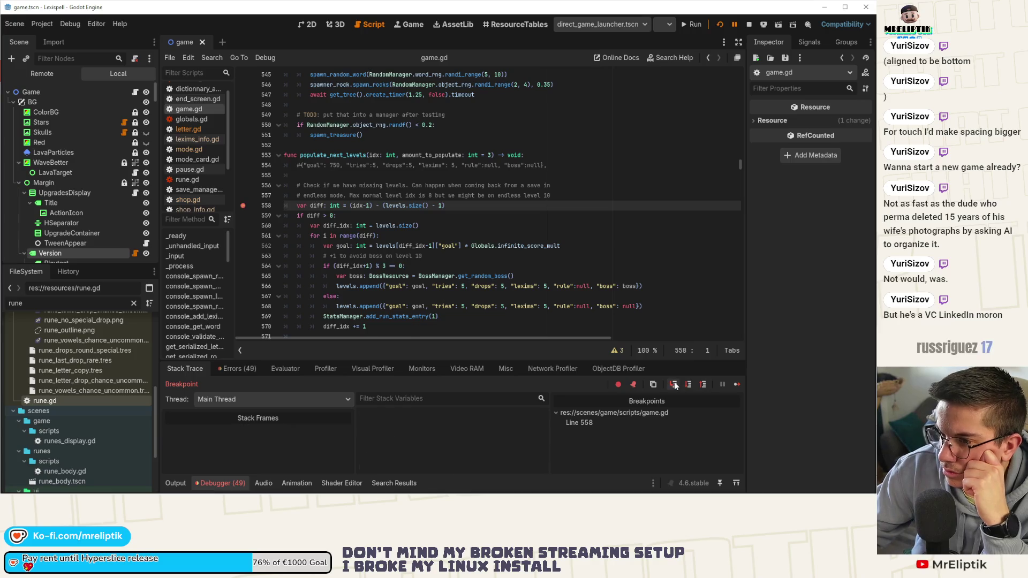
{"action": "left_click", "coordinate": [676, 385]}
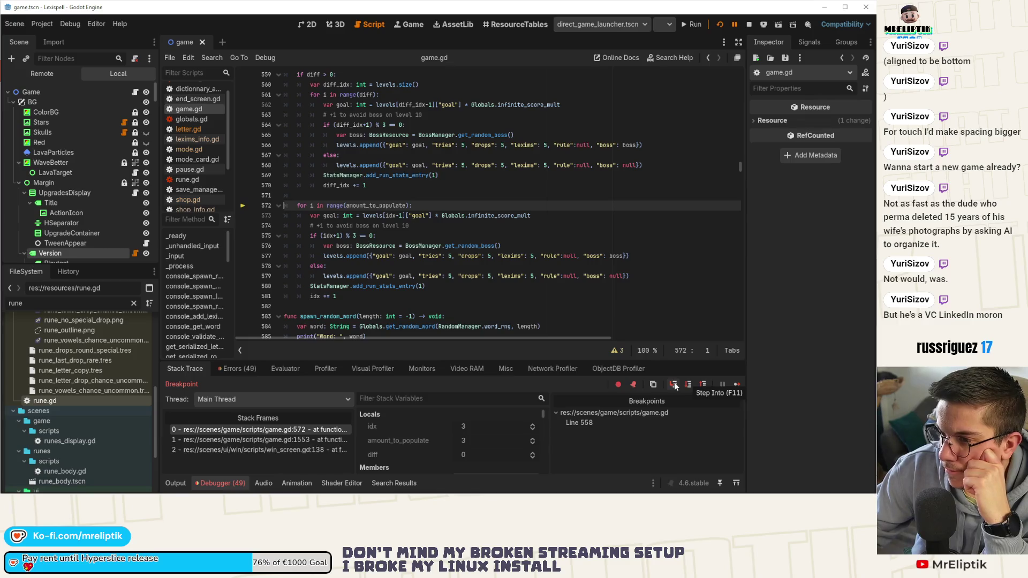
{"action": "left_click", "coordinate": [675, 386]}
{"action": "left_click", "coordinate": [676, 386]}
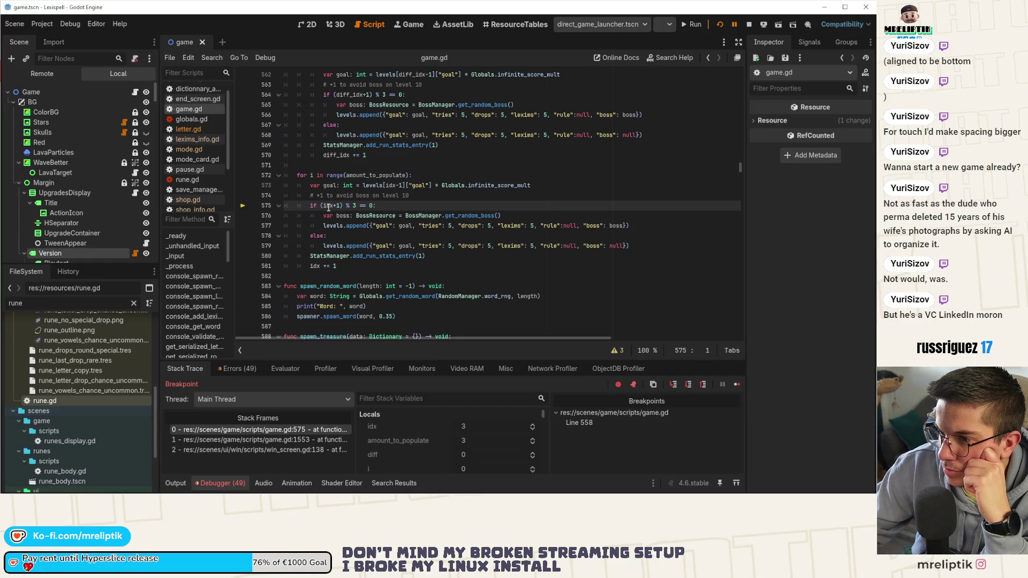
{"action": "mouse_move", "coordinate": [329, 207]}
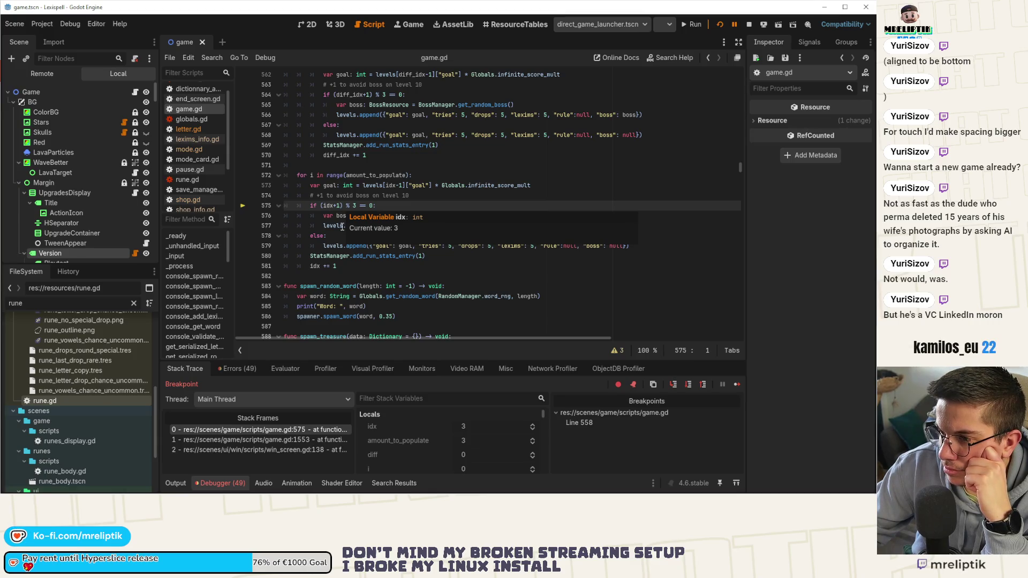
{"action": "left_click", "coordinate": [674, 384]}
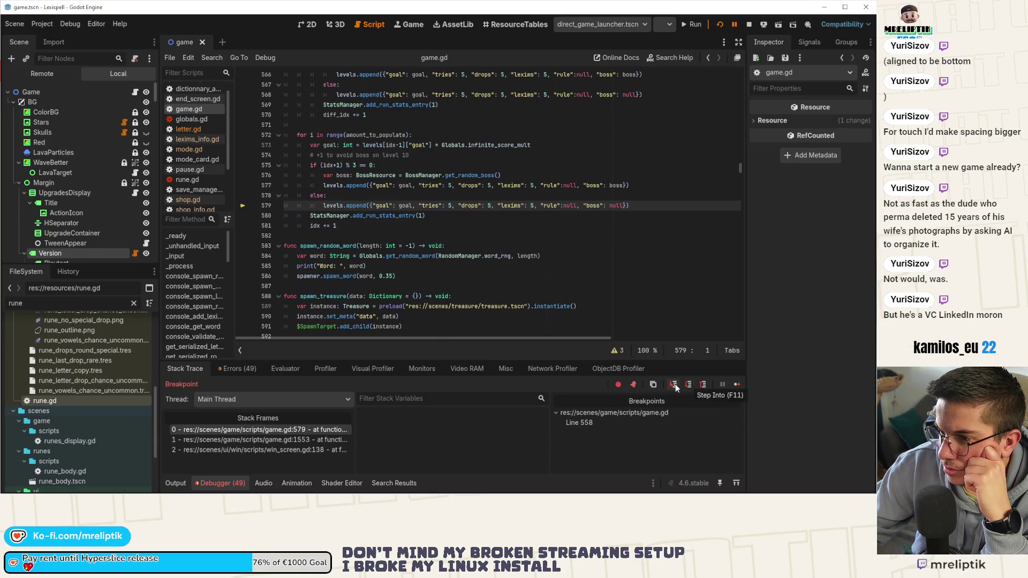
{"action": "left_click", "coordinate": [674, 385]}
{"action": "left_click", "coordinate": [674, 385]}
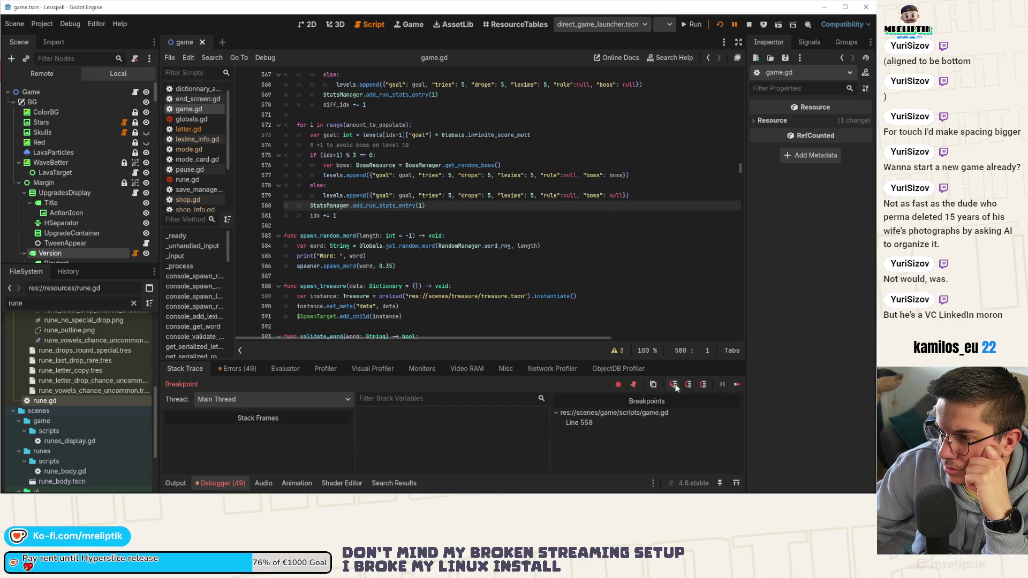
{"action": "left_click", "coordinate": [674, 385]}
{"action": "left_click", "coordinate": [674, 384]}
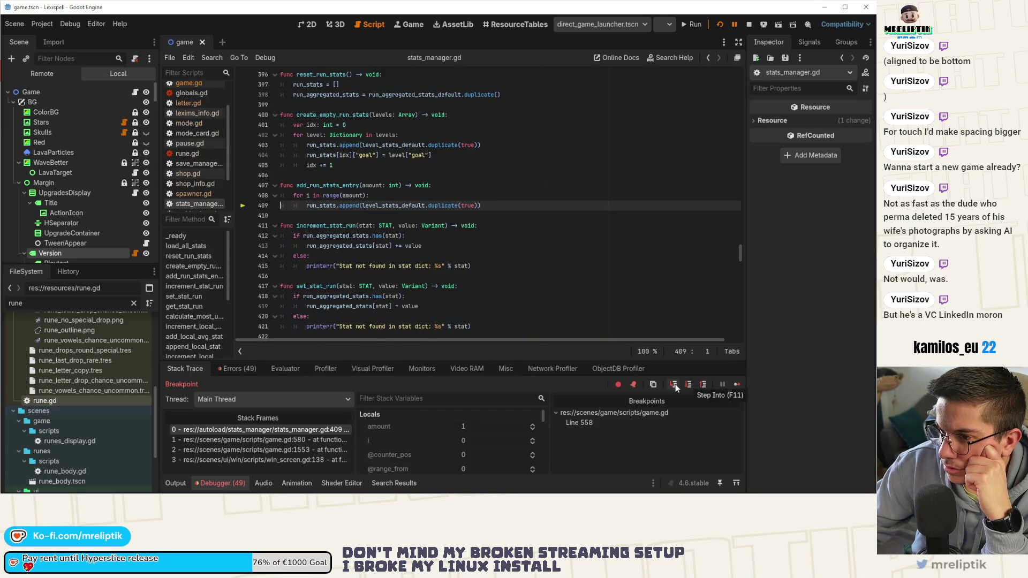
Step: Step through the next loop iterations into the boss branch and get_random_boss, then resume
{"action": "left_click", "coordinate": [675, 385]}
{"action": "left_click", "coordinate": [675, 385]}
{"action": "left_click", "coordinate": [675, 385]}
{"action": "left_click", "coordinate": [675, 385]}
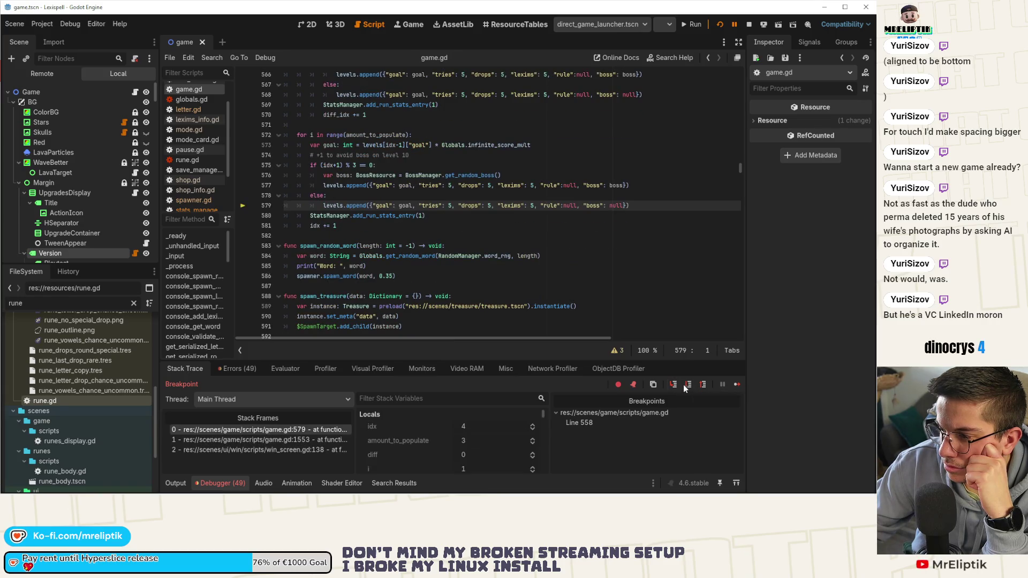
{"action": "left_click", "coordinate": [688, 386]}
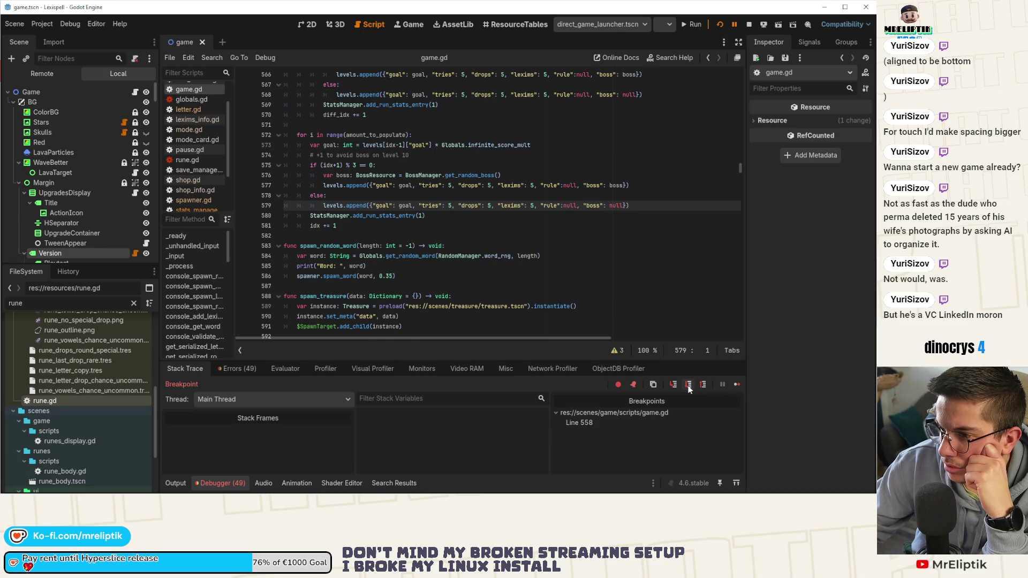
{"action": "left_click", "coordinate": [688, 386]}
{"action": "left_click", "coordinate": [675, 385]}
{"action": "left_click", "coordinate": [675, 385]}
{"action": "left_click", "coordinate": [675, 385]}
{"action": "left_click", "coordinate": [675, 385]}
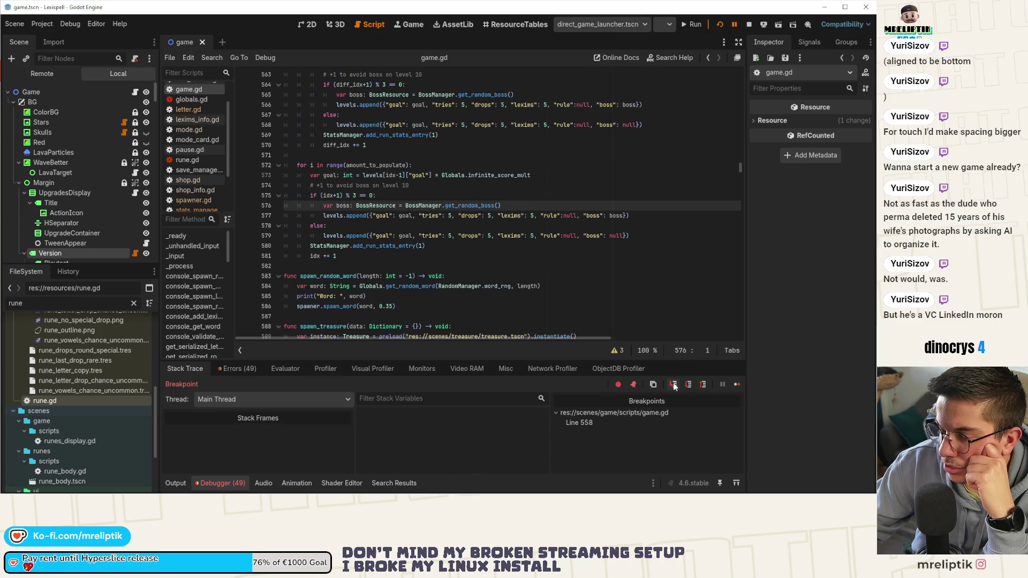
{"action": "left_click", "coordinate": [675, 385]}
{"action": "left_click", "coordinate": [736, 385]}
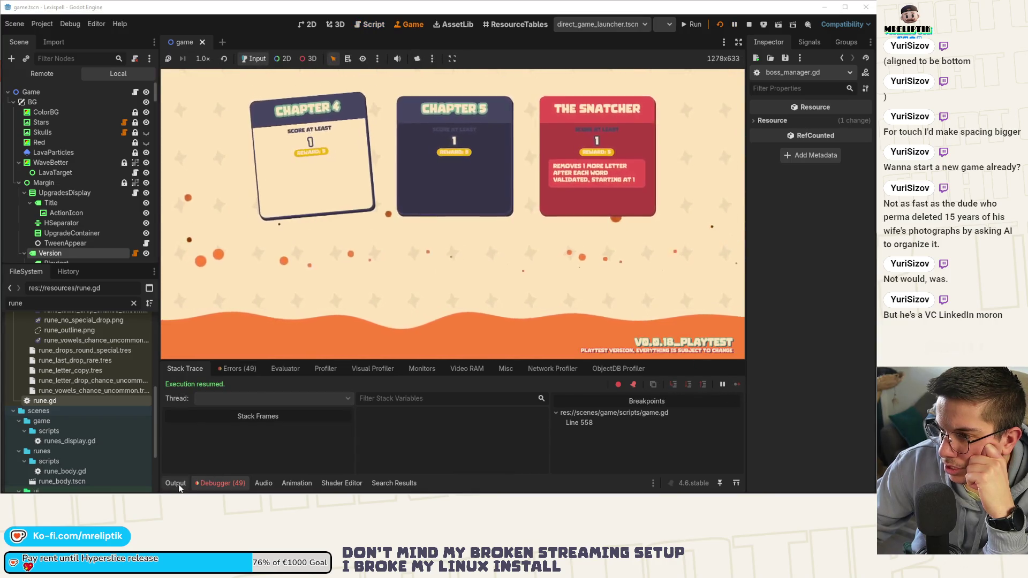
Step: Clear endless Chapter 4 by spelling and submitting MADRE
{"action": "left_click", "coordinate": [220, 483]}
{"action": "left_click", "coordinate": [341, 279]}
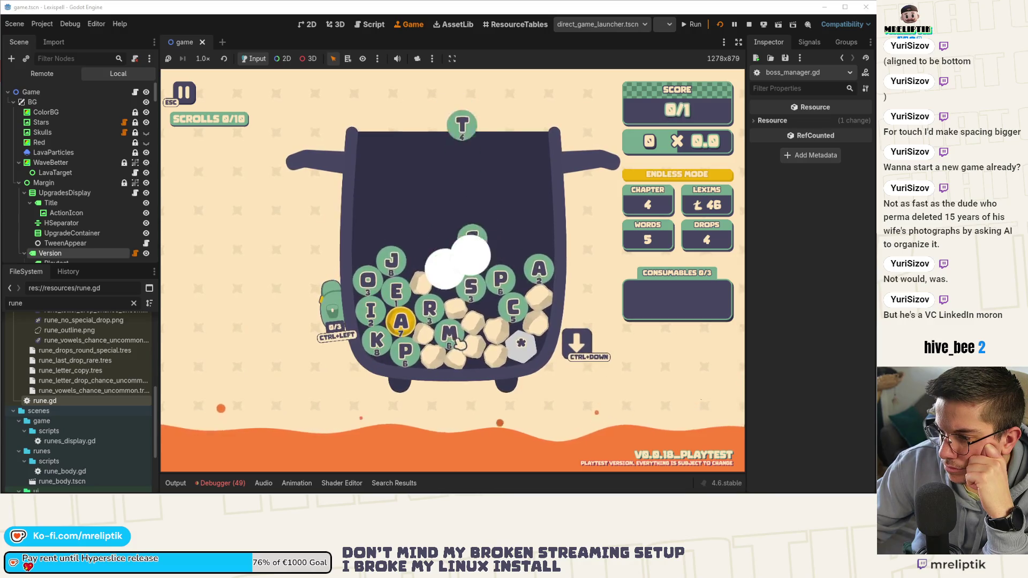
{"action": "key", "text": "m"}
{"action": "left_click", "coordinate": [370, 280]}
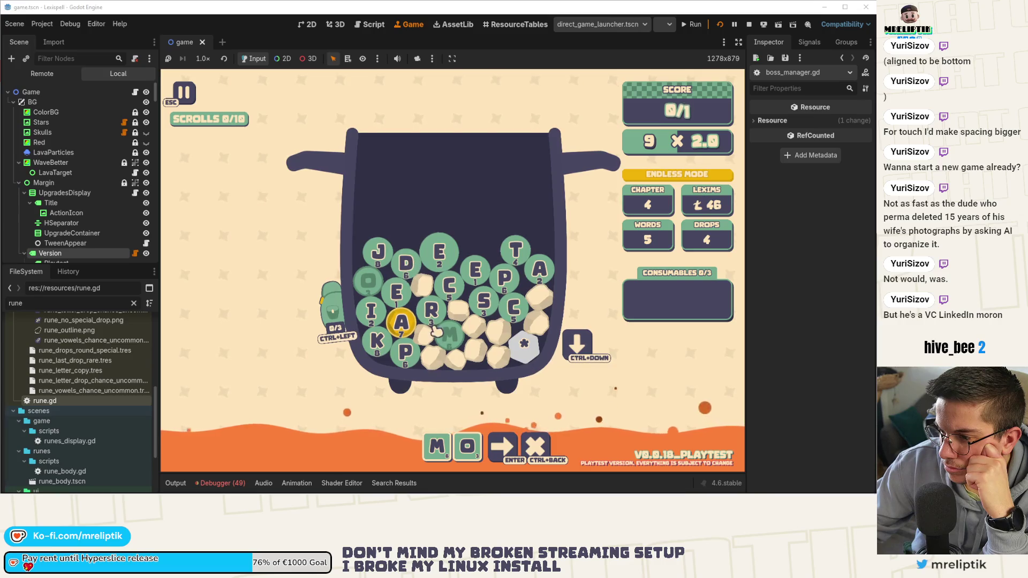
{"action": "key", "text": "BackSpace"}
{"action": "left_click", "coordinate": [401, 322]}
{"action": "key", "text": "d"}
{"action": "key", "text": "BackSpace"}
{"action": "key", "text": "e"}
{"action": "key", "text": "Return"}
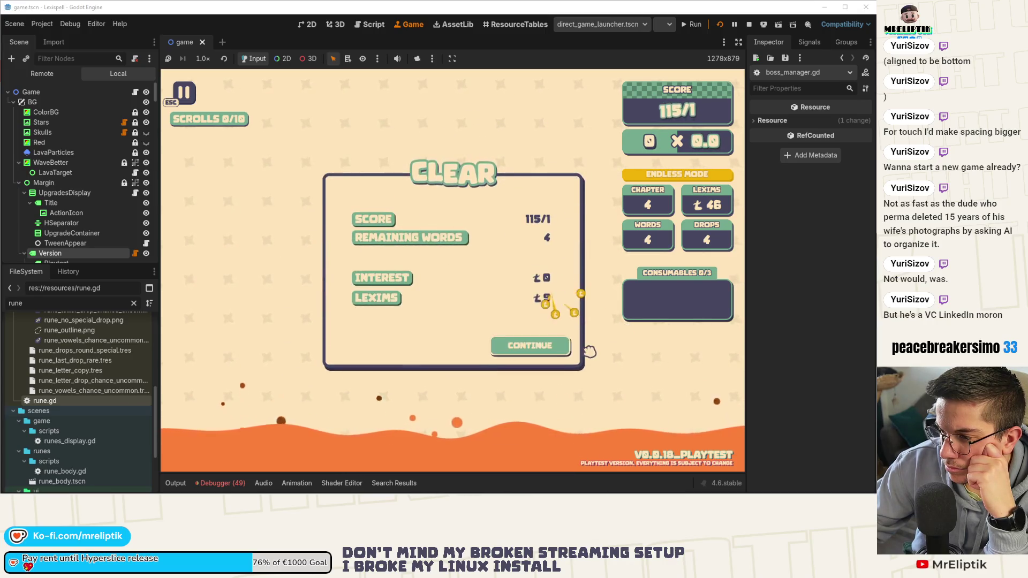
{"action": "left_click", "coordinate": [548, 355]}
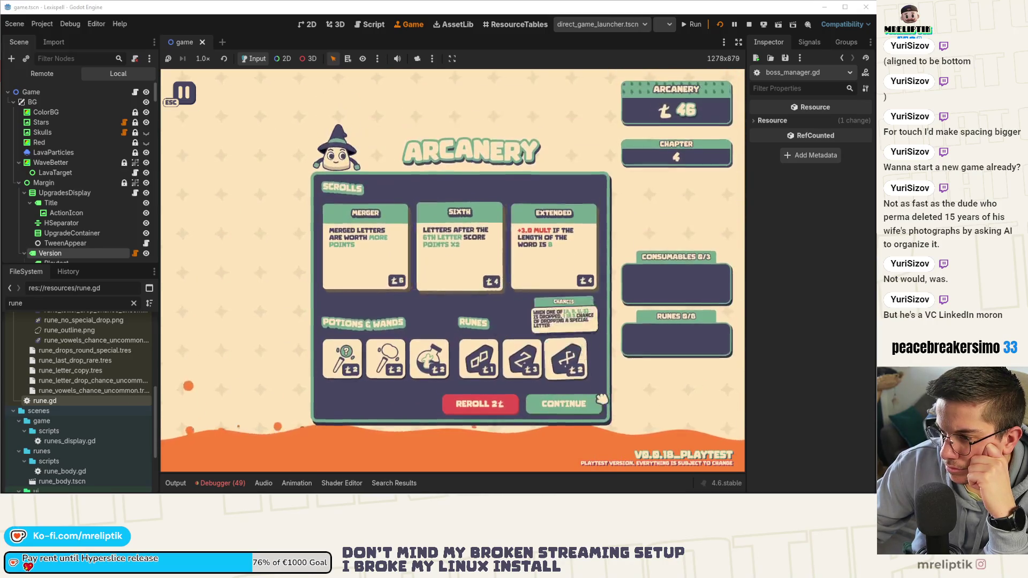
Step: Clear Chapter 5 with BRAID and go through the shop to The Snatcher boss
{"action": "left_click", "coordinate": [557, 359]}
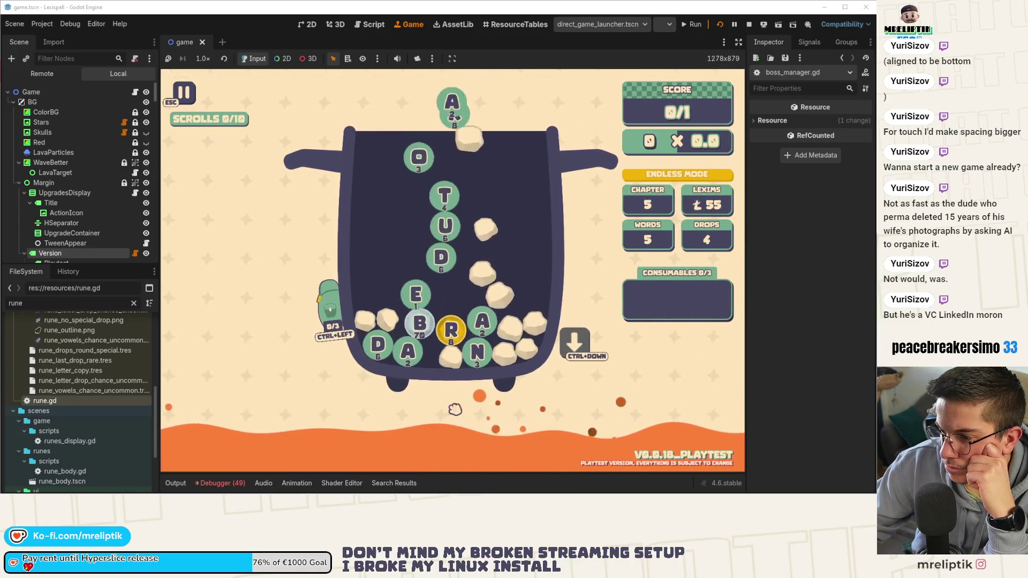
{"action": "key", "text": "b"}
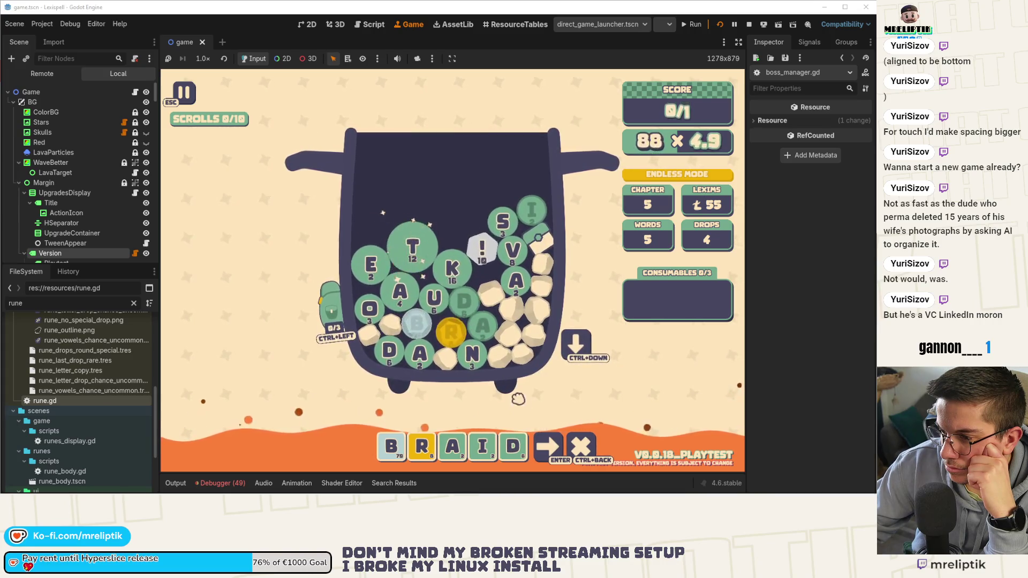
{"action": "key", "text": "Return"}
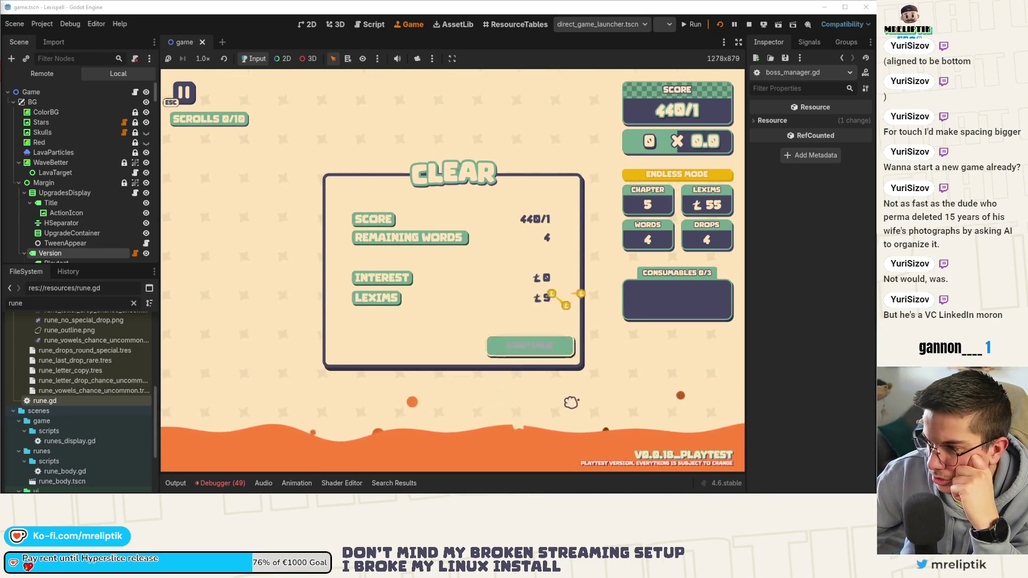
{"action": "left_click", "coordinate": [545, 353]}
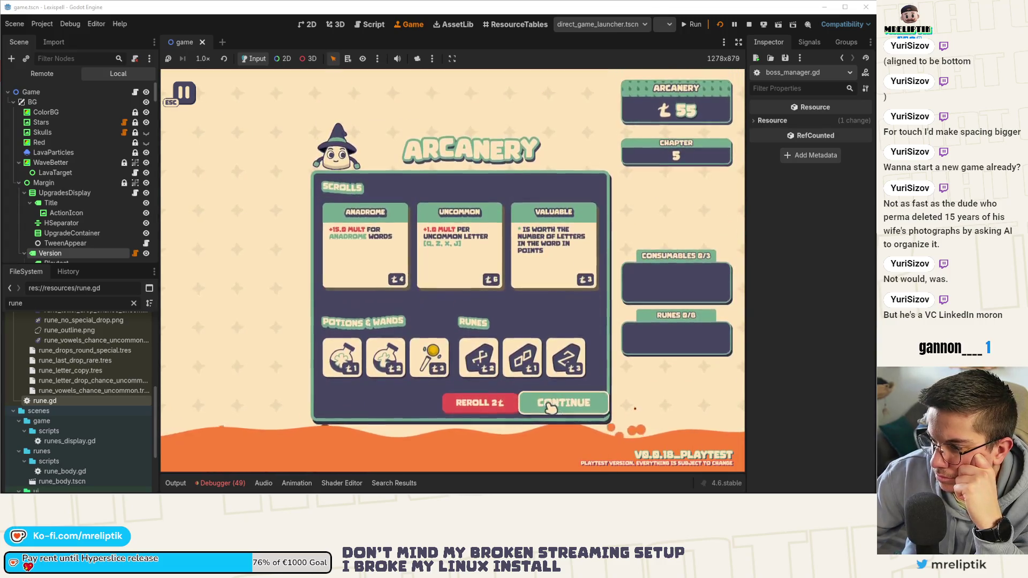
{"action": "left_click", "coordinate": [551, 405]}
{"action": "left_click", "coordinate": [527, 362]}
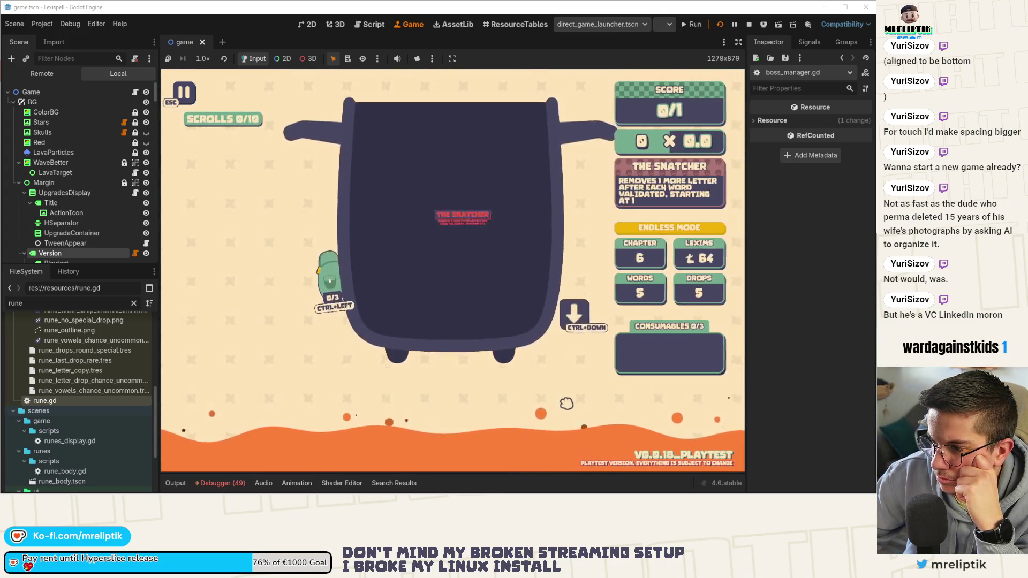
Step: Spell and validate PLEASE to beat The Snatcher at 120/1, then continue past the CLEAR screen
{"action": "left_click", "coordinate": [570, 347]}
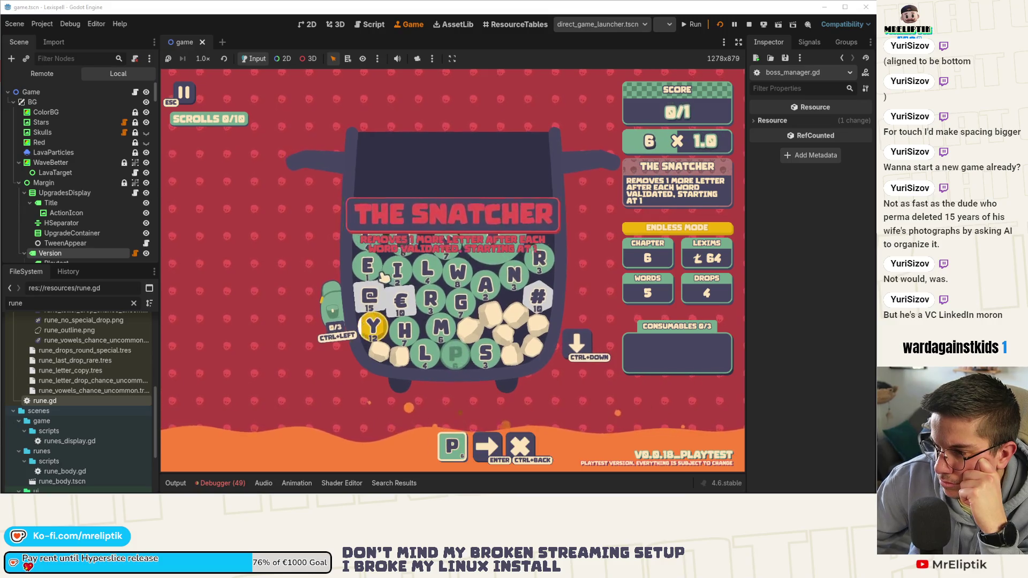
{"action": "left_click", "coordinate": [427, 271]}
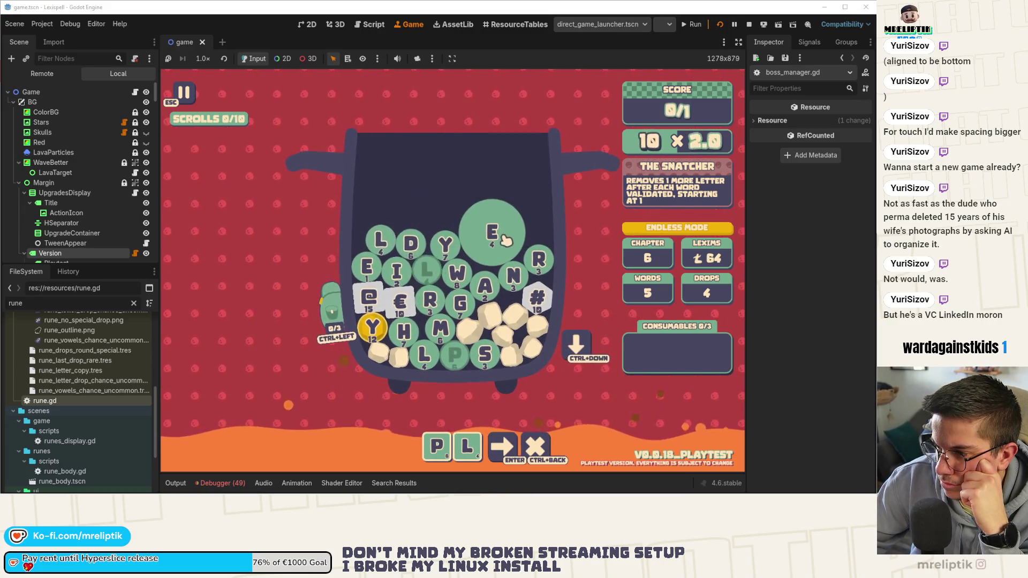
{"action": "left_click", "coordinate": [493, 231]}
{"action": "left_click", "coordinate": [486, 285]}
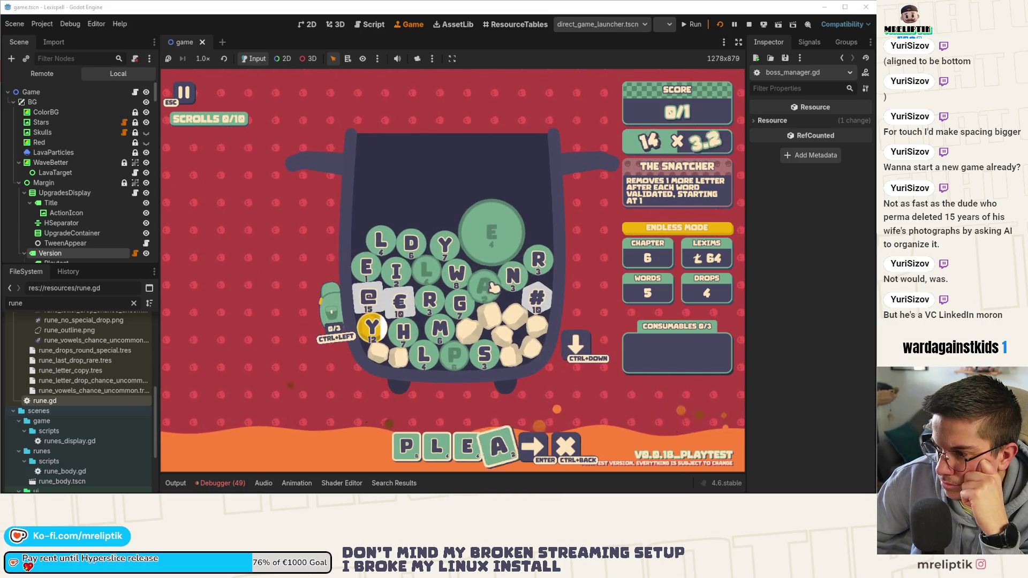
{"action": "left_click", "coordinate": [488, 354]}
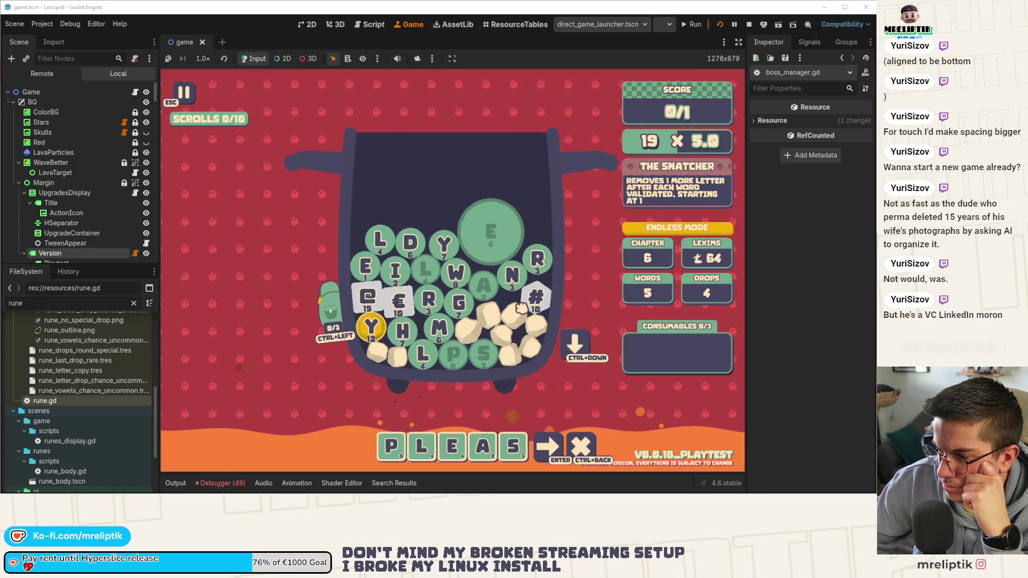
{"action": "left_click", "coordinate": [366, 266]}
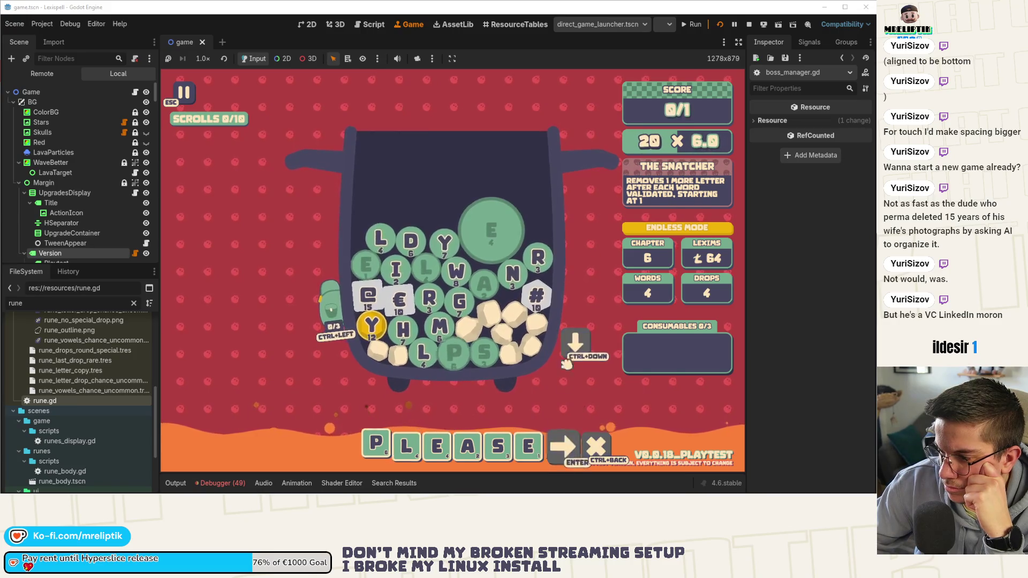
{"action": "key", "text": "Return"}
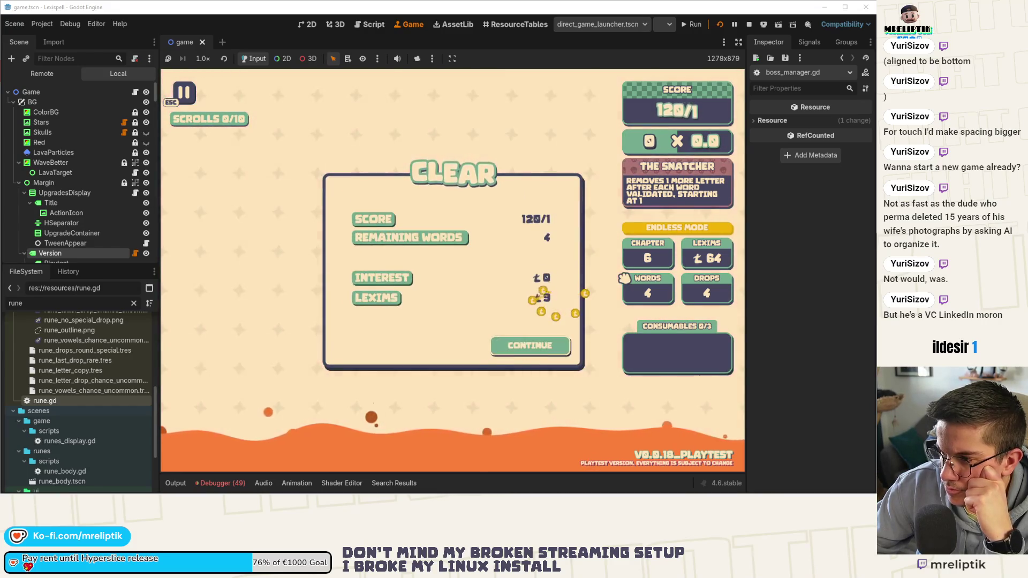
{"action": "left_click", "coordinate": [537, 348]}
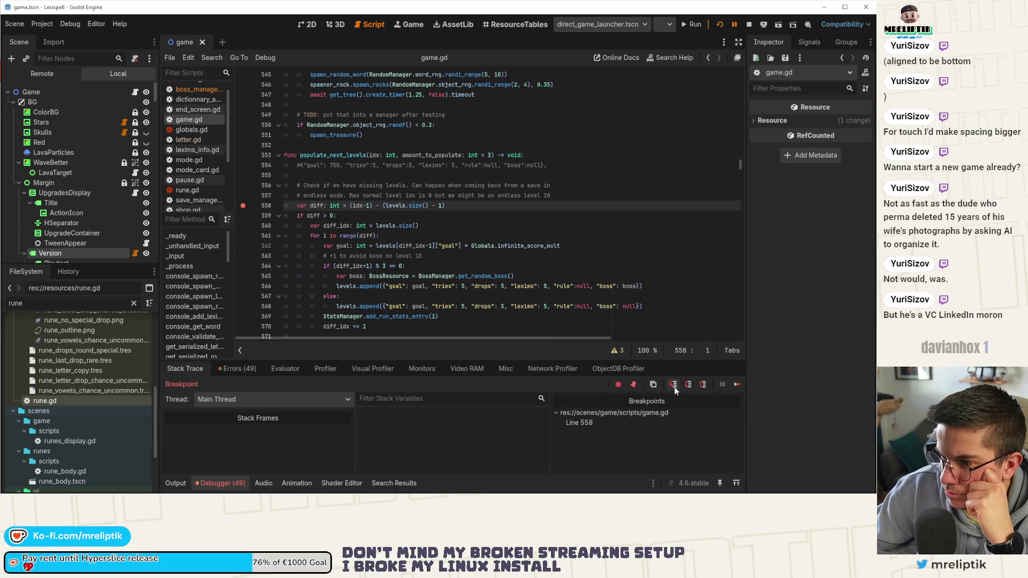
Step: Step from line 558 into populate_next_levels' loop, through the non-boss branch at lines 579–581
{"action": "left_click", "coordinate": [674, 386]}
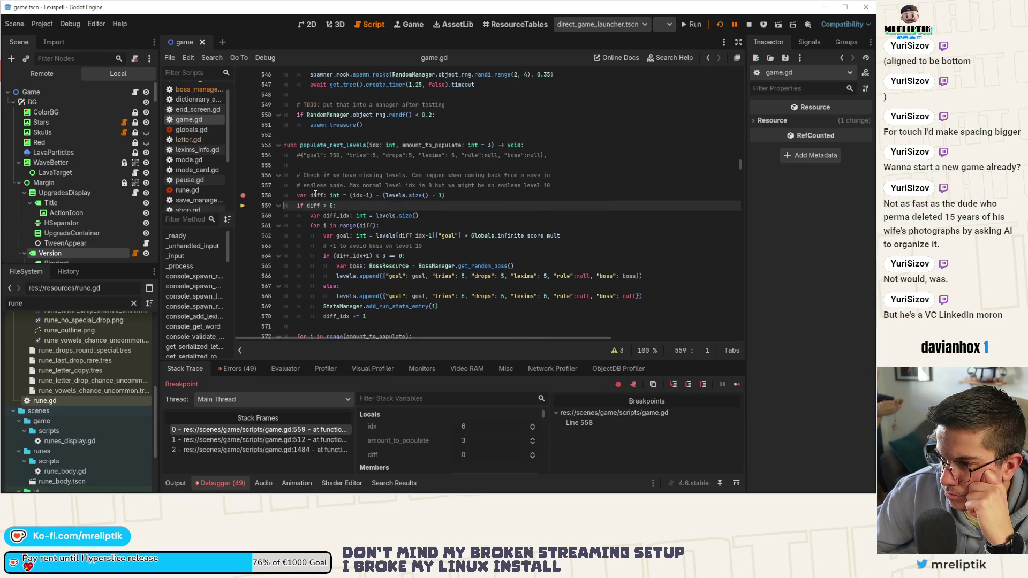
{"action": "left_click", "coordinate": [674, 385]}
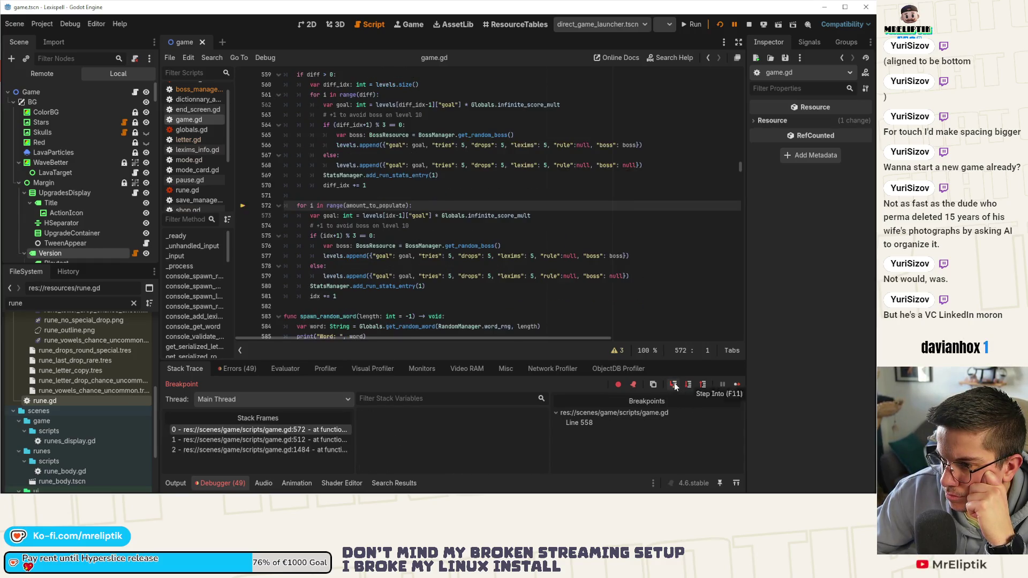
{"action": "left_click", "coordinate": [674, 385]}
{"action": "left_click", "coordinate": [674, 386]}
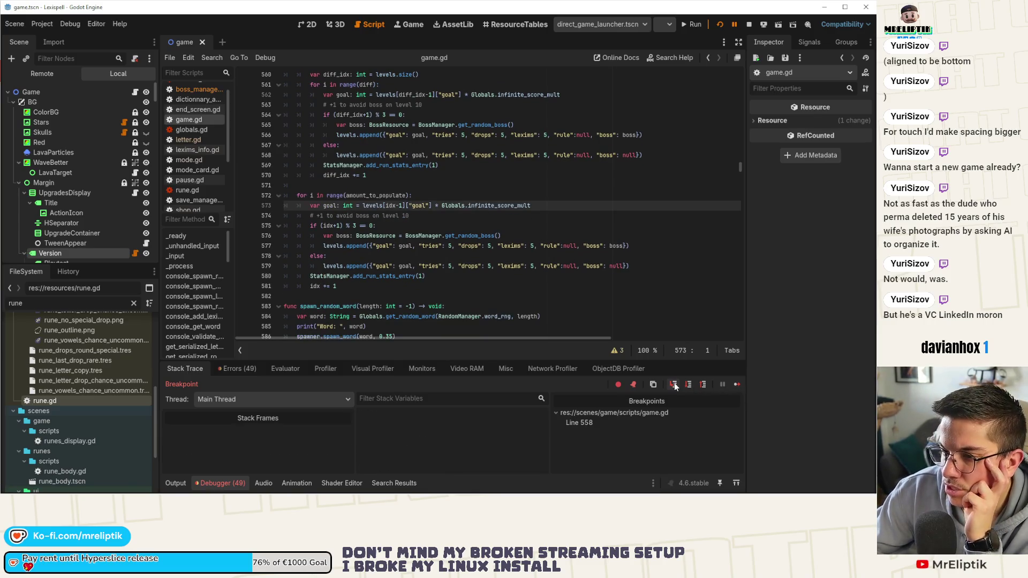
{"action": "left_click", "coordinate": [675, 385]}
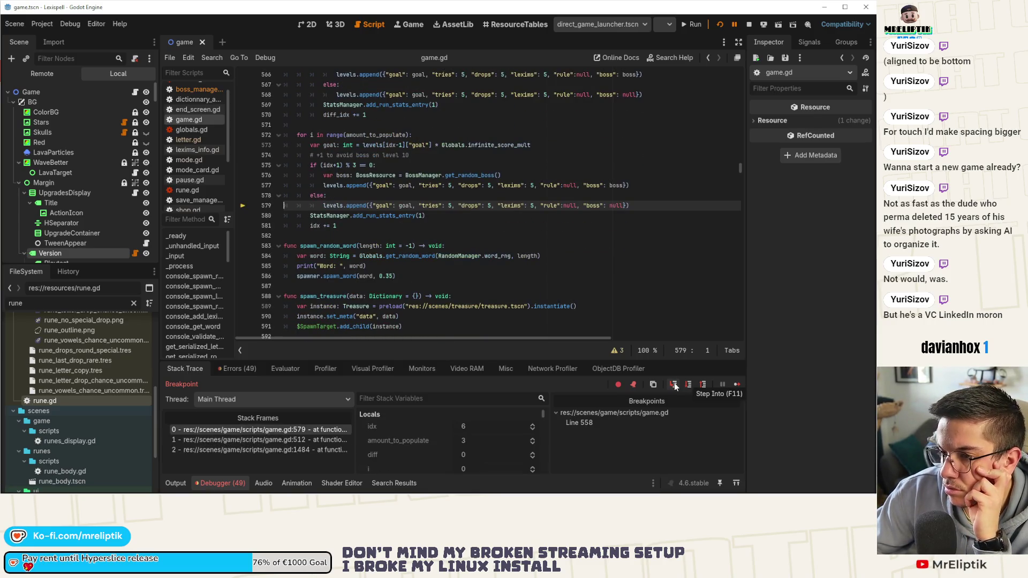
{"action": "left_click", "coordinate": [674, 386]}
{"action": "left_click", "coordinate": [688, 385]}
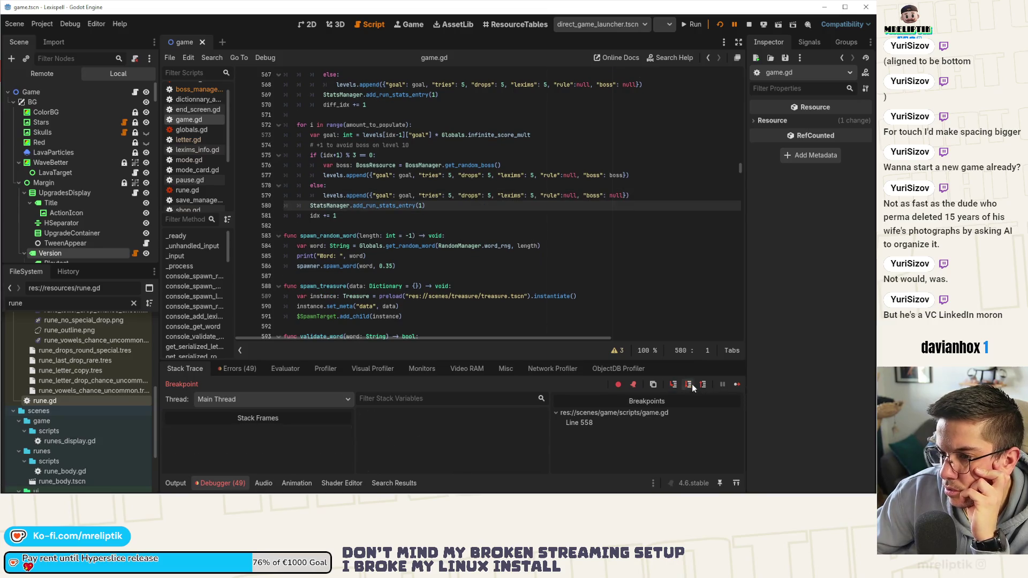
Step: Step through further loop iterations, then resume the game so chapter 7 starts
{"action": "left_click", "coordinate": [673, 388]}
{"action": "left_click", "coordinate": [673, 388]}
{"action": "left_click", "coordinate": [673, 388]}
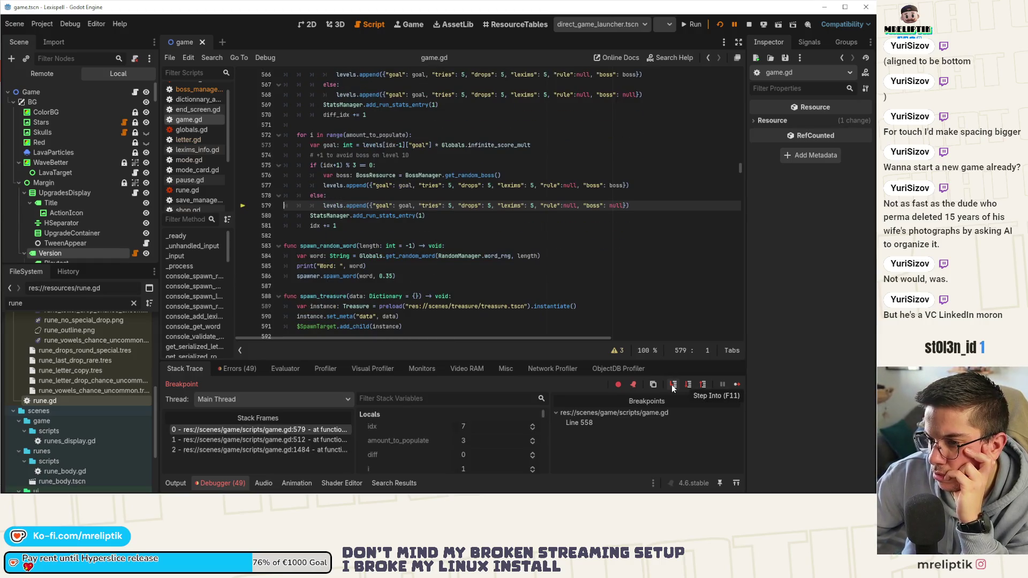
{"action": "left_click", "coordinate": [674, 386]}
{"action": "left_click", "coordinate": [675, 387]}
{"action": "left_click", "coordinate": [676, 388]}
{"action": "left_click", "coordinate": [676, 386]}
{"action": "left_click", "coordinate": [675, 387]}
{"action": "left_click", "coordinate": [736, 384]}
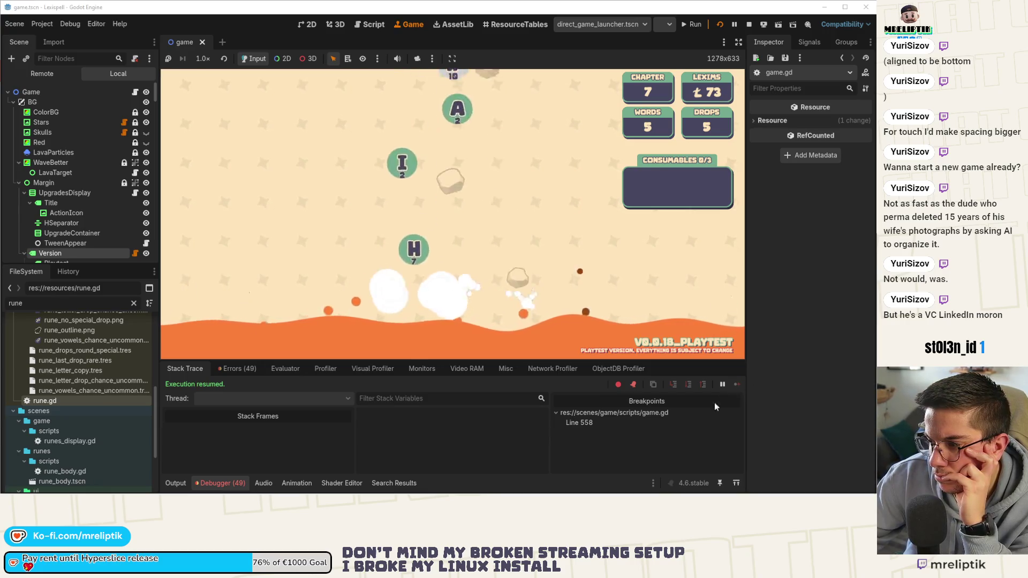
Step: Expand the spawn_global Dictionary-to-int runtime error, then open game.gd from the Game node's script icon
{"action": "left_click", "coordinate": [244, 368]}
{"action": "scroll", "coordinate": [278, 445], "scroll_direction": "down", "scroll_amount": 5}
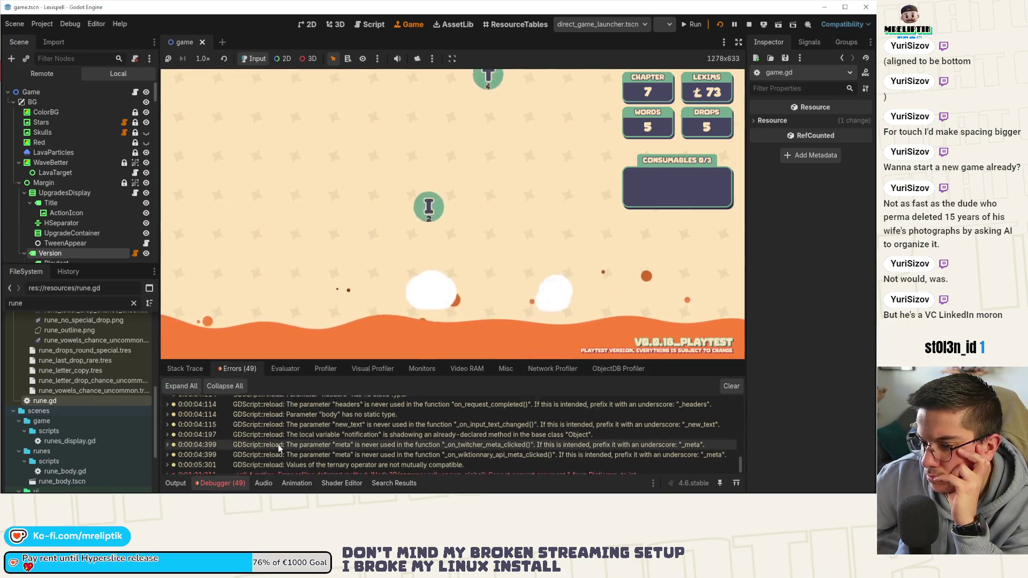
{"action": "mouse_move", "coordinate": [289, 466]}
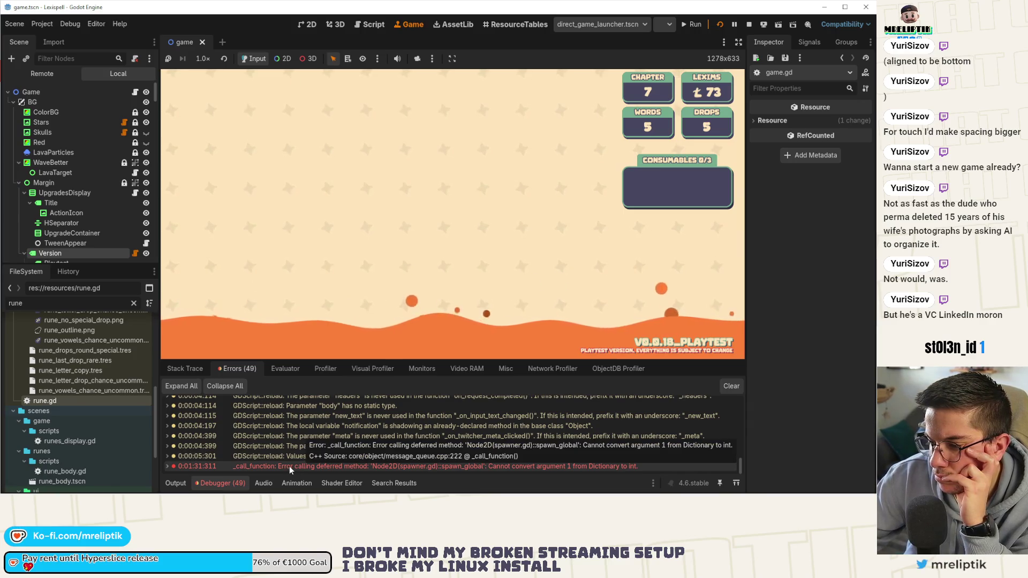
{"action": "left_click", "coordinate": [175, 483]}
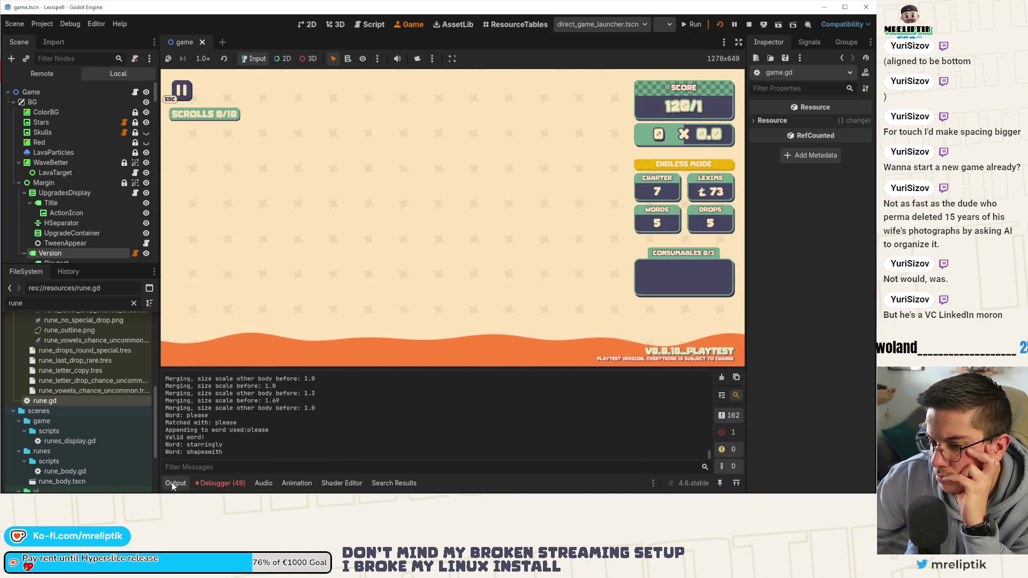
{"action": "left_click", "coordinate": [174, 484]}
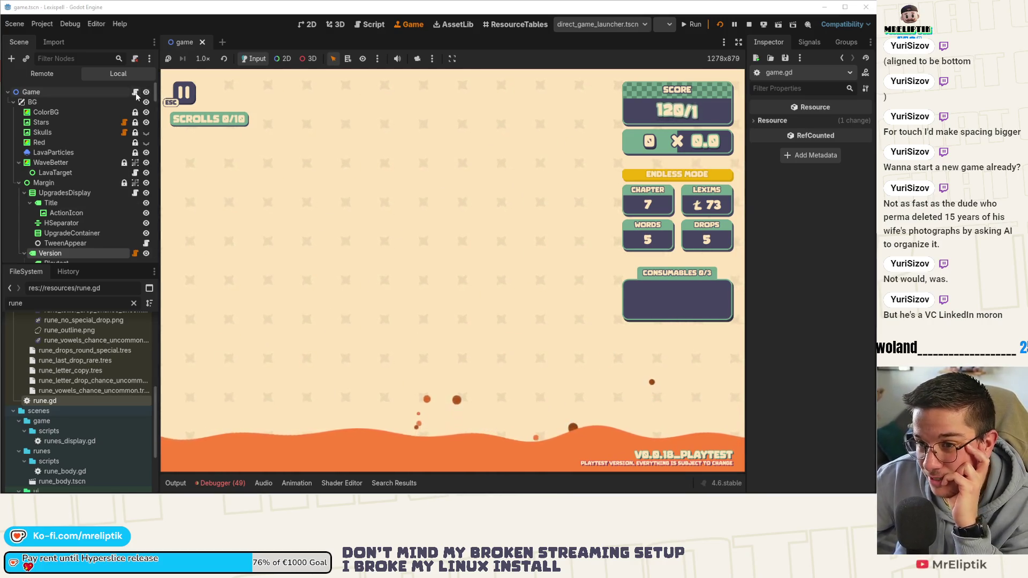
{"action": "left_click", "coordinate": [209, 483]}
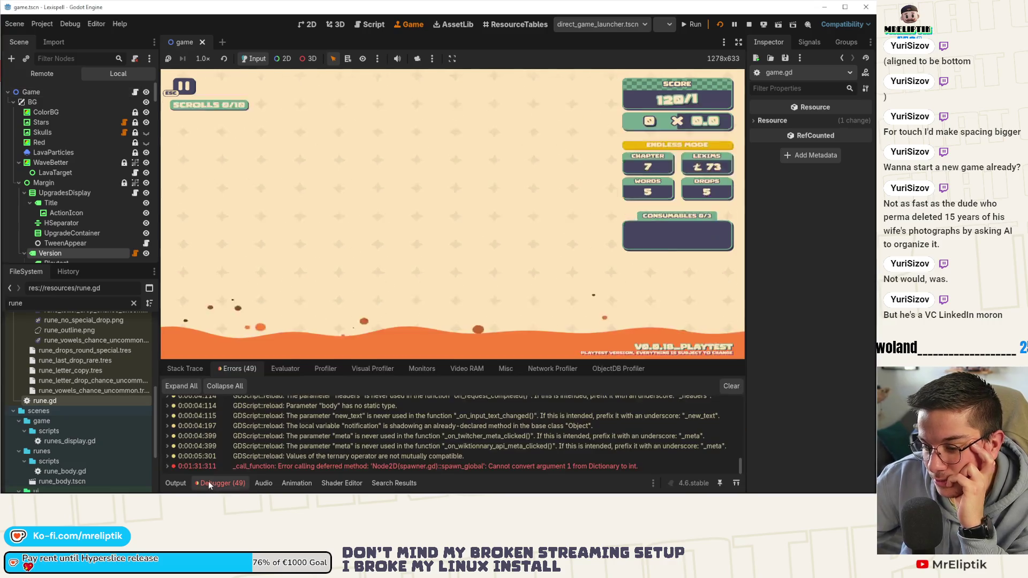
{"action": "double_click", "coordinate": [335, 467]}
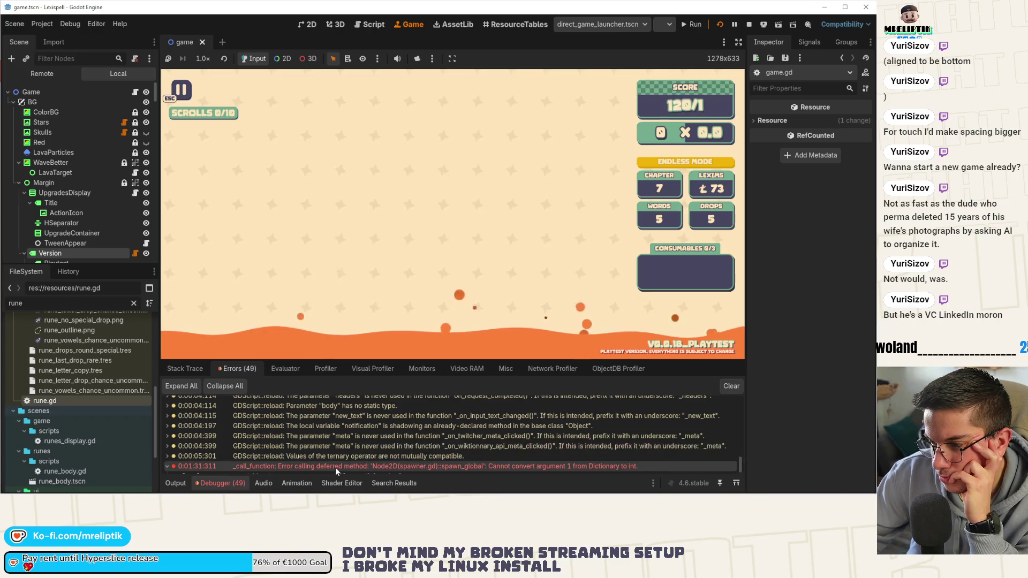
{"action": "left_click", "coordinate": [213, 482]}
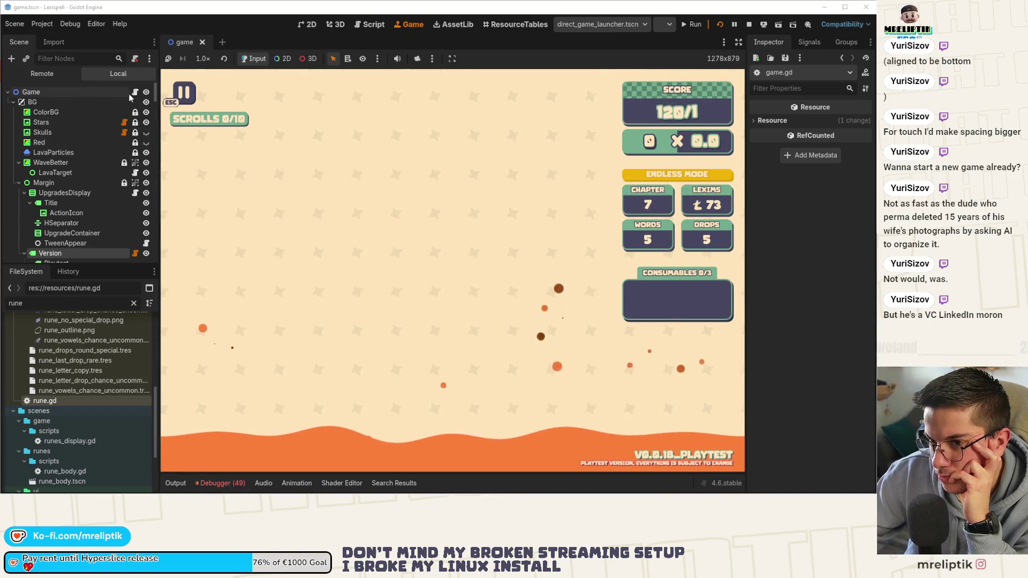
{"action": "left_click", "coordinate": [135, 93]}
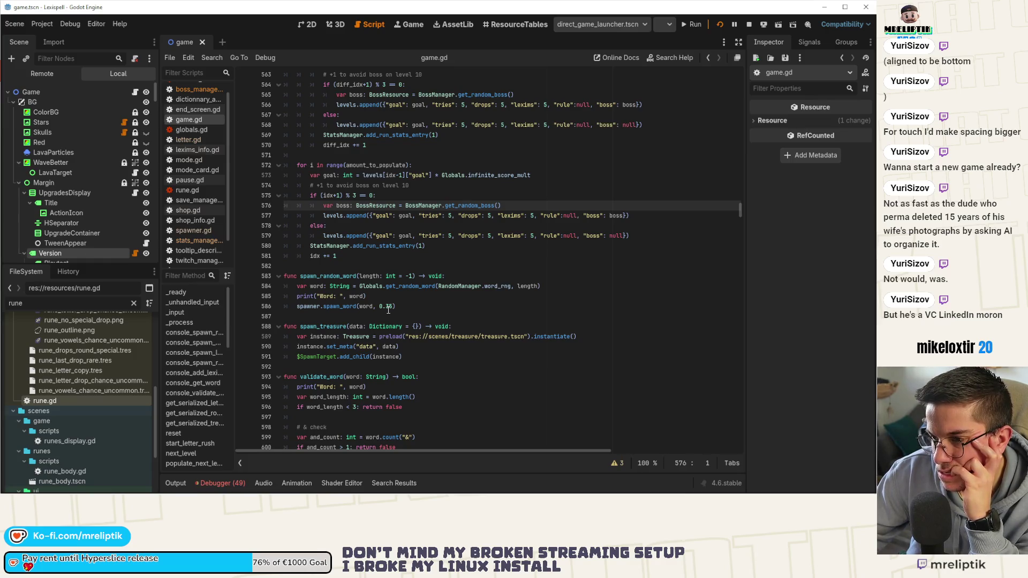
Step: Search game.gd for populate_next_levels and step through matches to its call at line 512
{"action": "scroll", "coordinate": [388, 309], "scroll_direction": "up", "scroll_amount": 5}
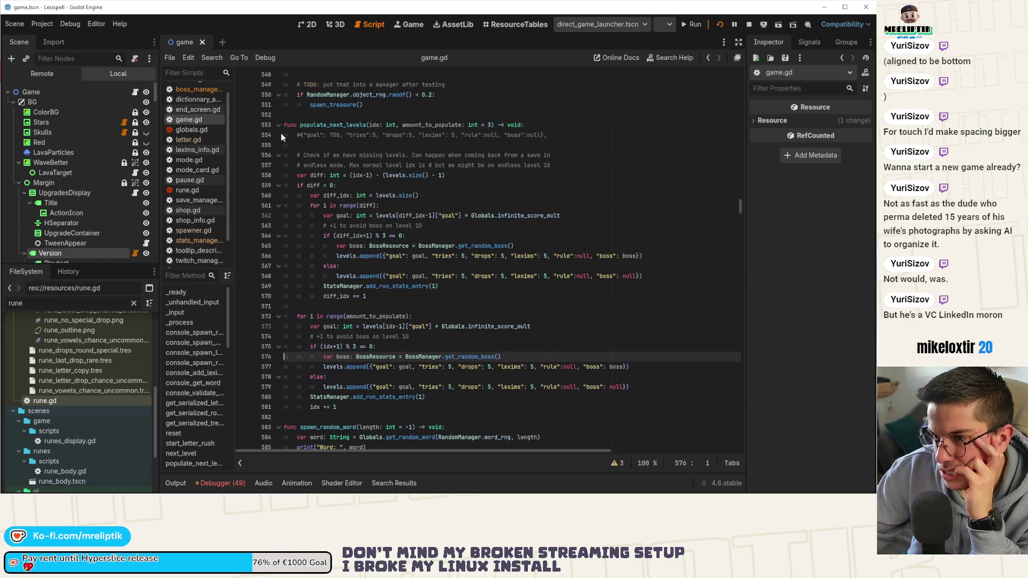
{"action": "double_click", "coordinate": [332, 125]}
{"action": "key", "text": "ctrl+f"}
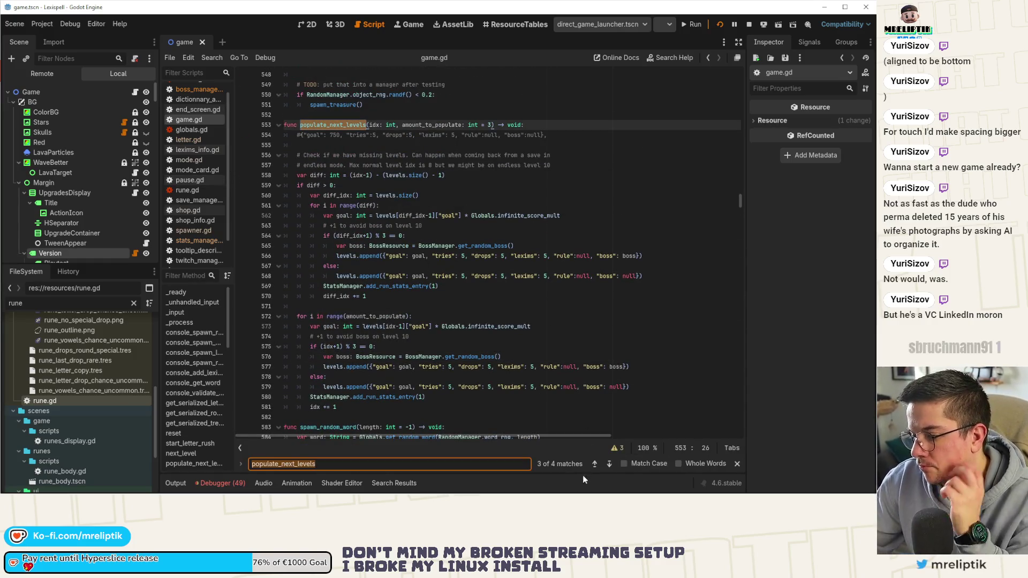
{"action": "left_click", "coordinate": [609, 465]}
{"action": "left_click", "coordinate": [609, 465]}
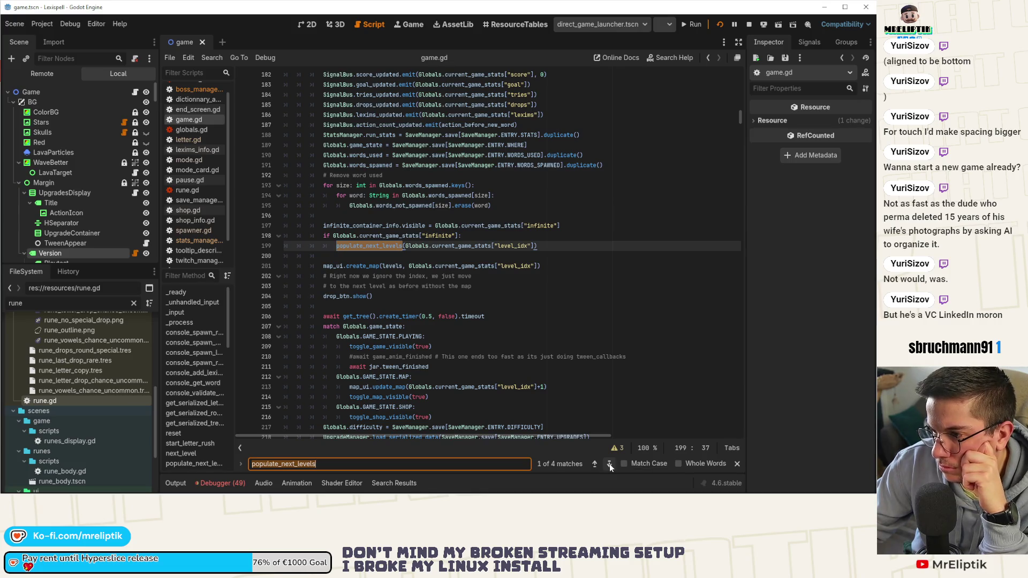
{"action": "left_click", "coordinate": [609, 465]}
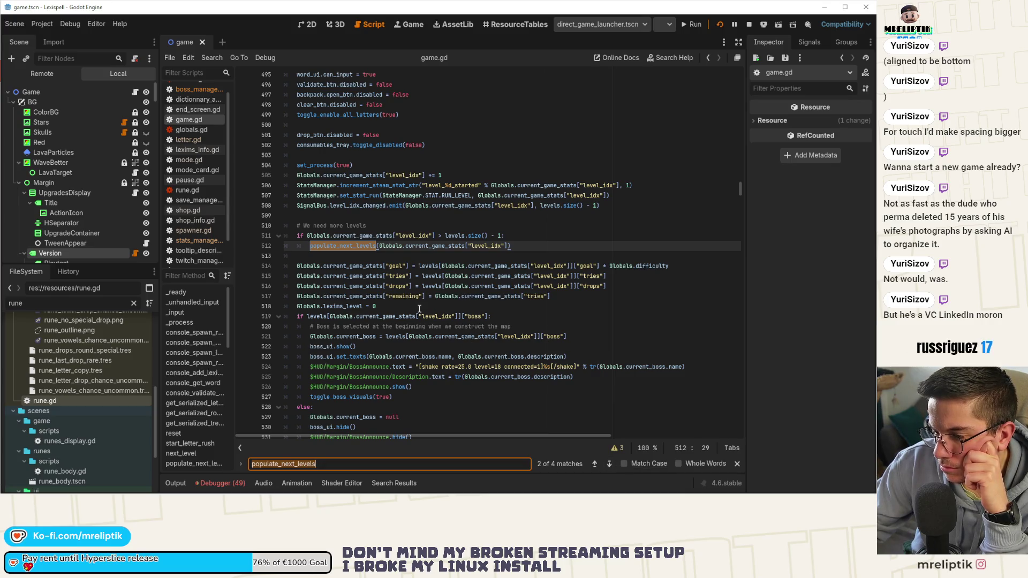
Step: Check the runtime Errors list again, then switch to the Output log
{"action": "scroll", "coordinate": [420, 309], "scroll_direction": "down", "scroll_amount": 9}
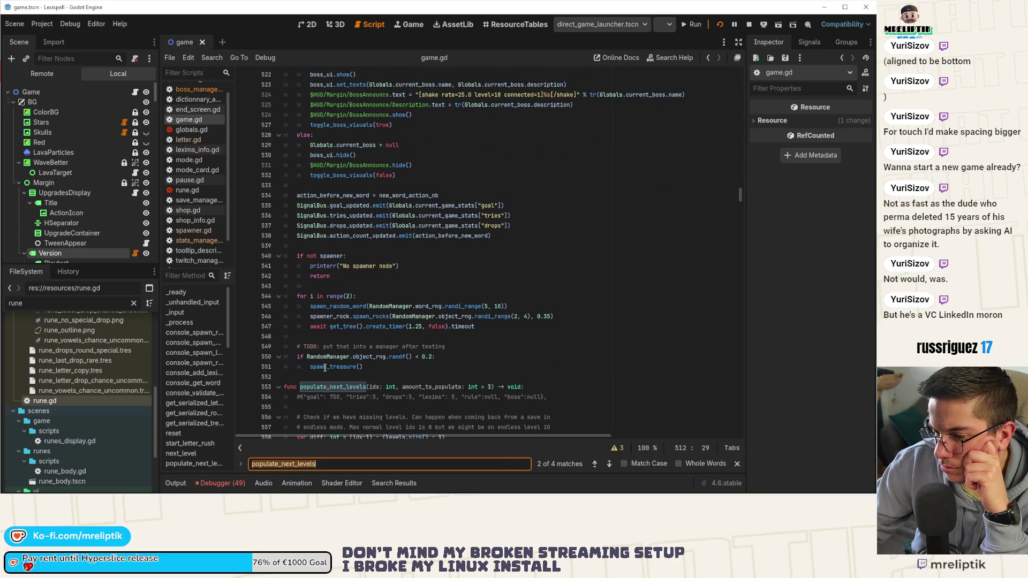
{"action": "left_click", "coordinate": [221, 483]}
{"action": "scroll", "coordinate": [315, 446], "scroll_direction": "down", "scroll_amount": 1}
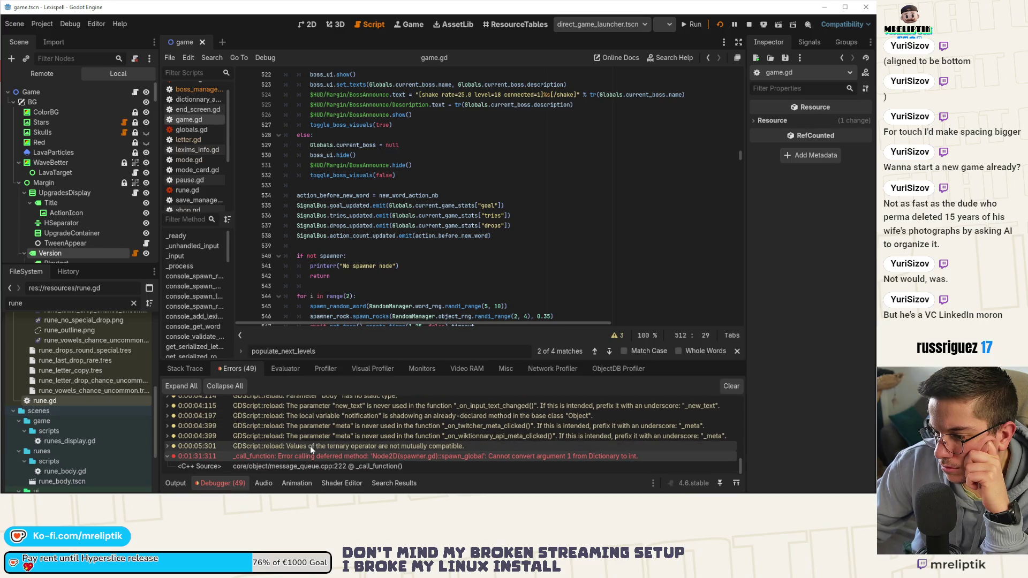
{"action": "left_click", "coordinate": [176, 483]}
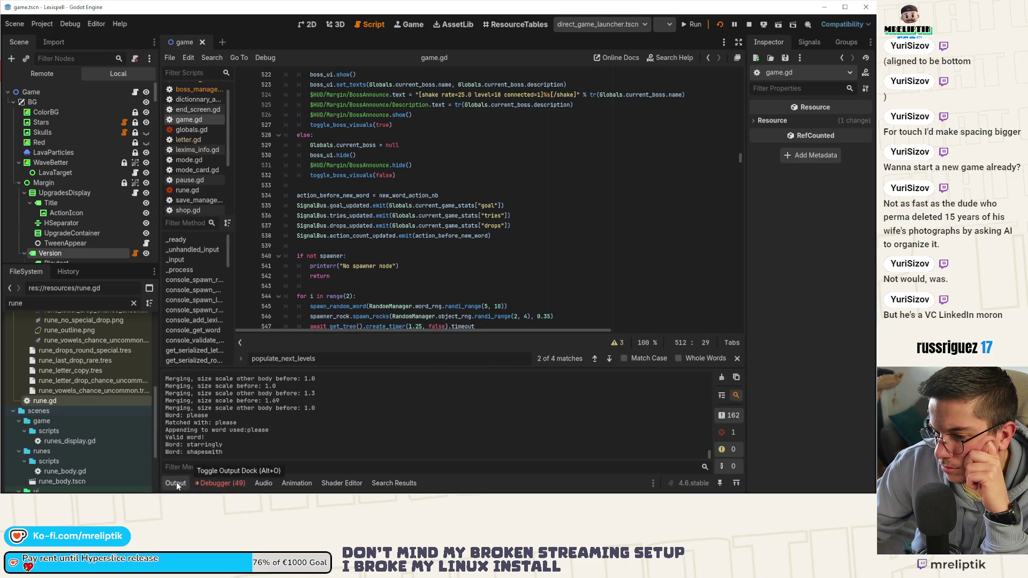
{"action": "left_click", "coordinate": [176, 483]}
{"action": "scroll", "coordinate": [426, 393], "scroll_direction": "up", "scroll_amount": 6}
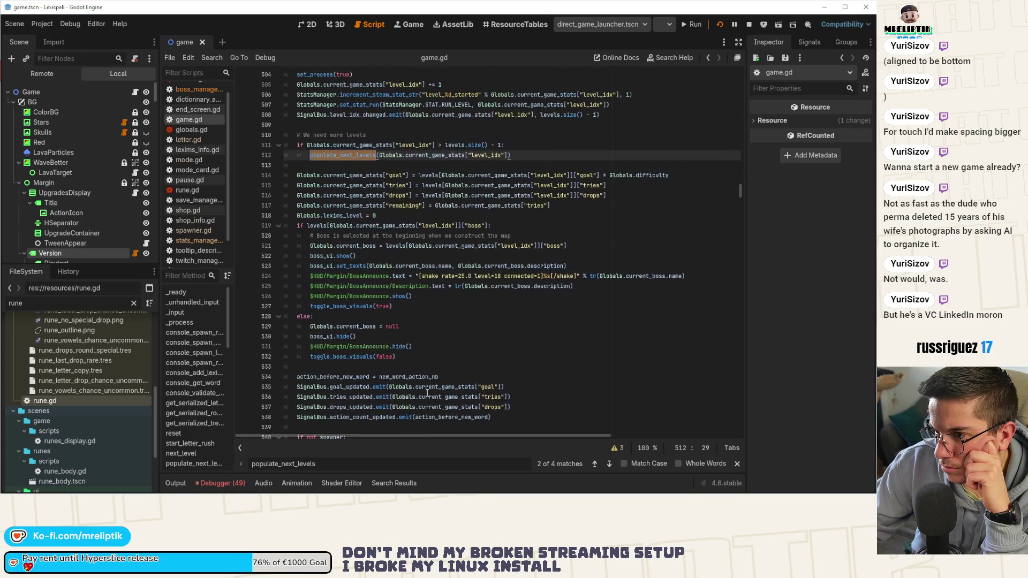
{"action": "scroll", "coordinate": [426, 393], "scroll_direction": "up", "scroll_amount": 3}
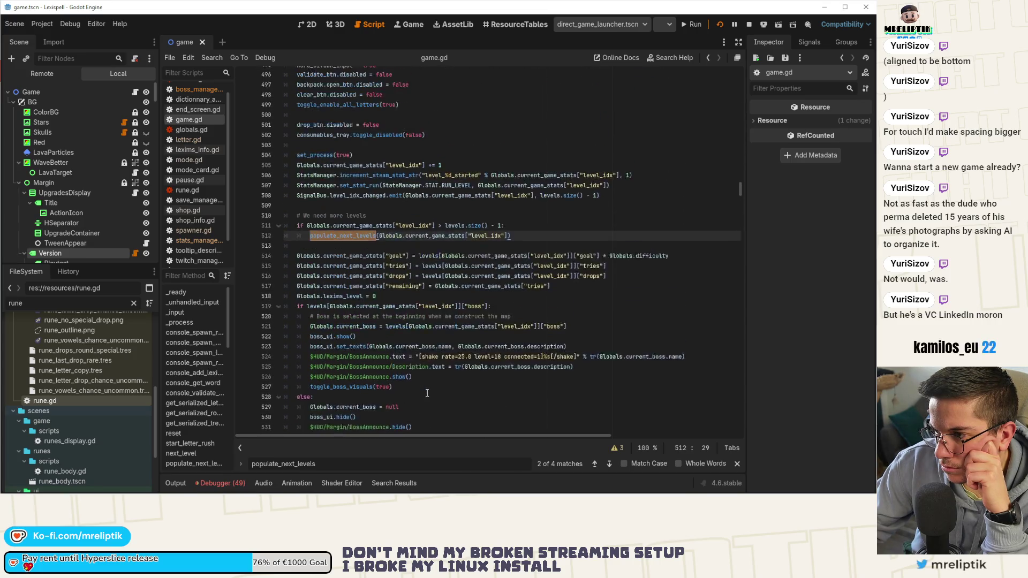
{"action": "scroll", "coordinate": [427, 393], "scroll_direction": "up", "scroll_amount": 1}
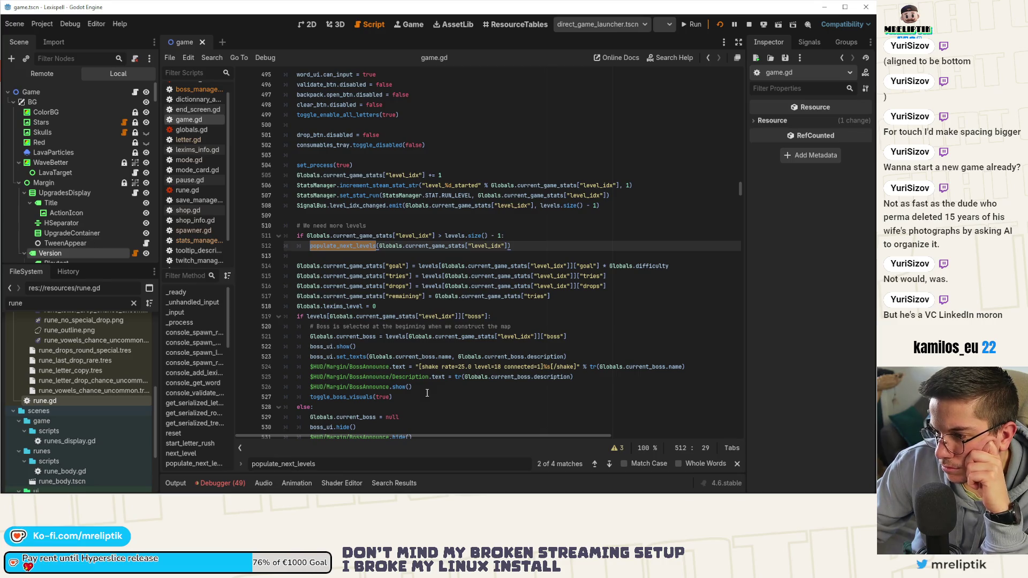
{"action": "scroll", "coordinate": [427, 393], "scroll_direction": "up", "scroll_amount": 4}
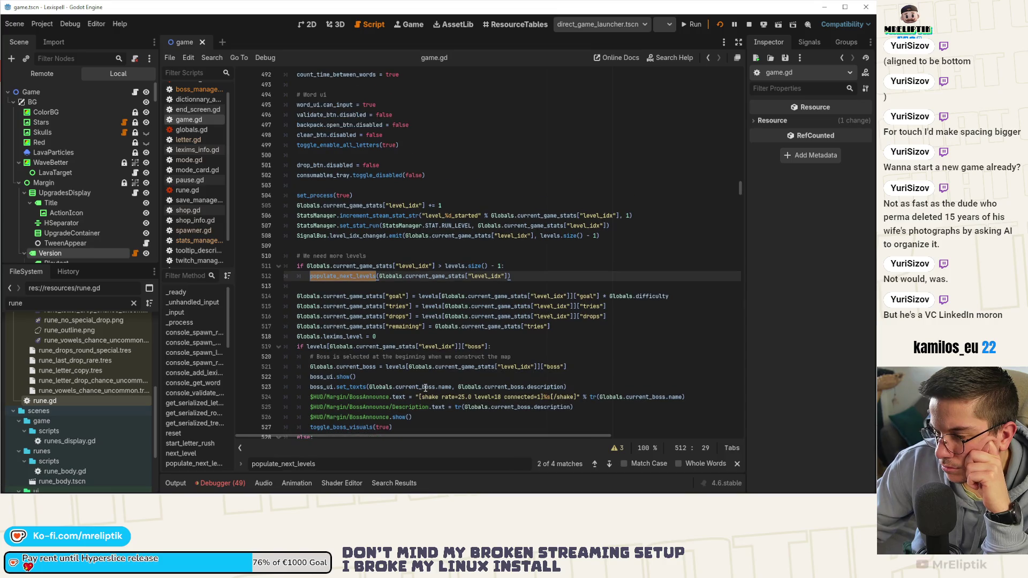
{"action": "key", "text": "Return"}
{"action": "key", "text": "Return"}
{"action": "key", "text": "Return"}
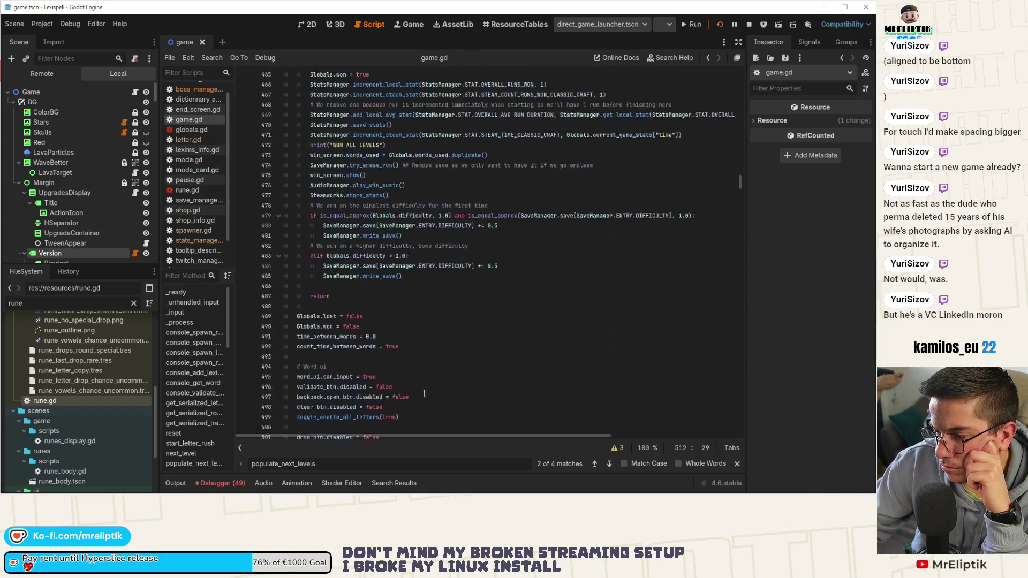
{"action": "left_click", "coordinate": [609, 465]}
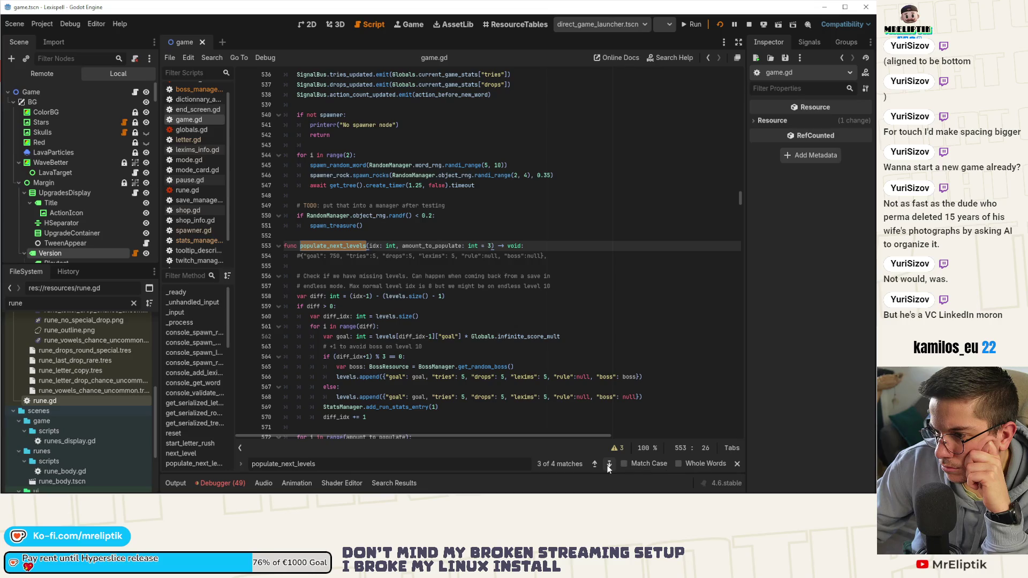
{"action": "left_click", "coordinate": [608, 464]}
{"action": "left_click", "coordinate": [609, 465]}
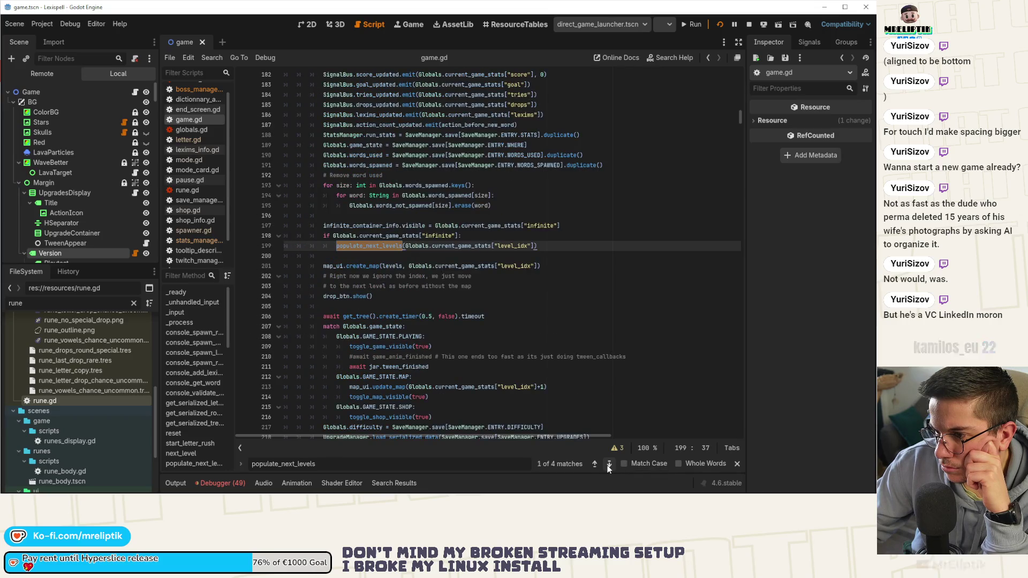
{"action": "scroll", "coordinate": [569, 323], "scroll_direction": "up", "scroll_amount": 13}
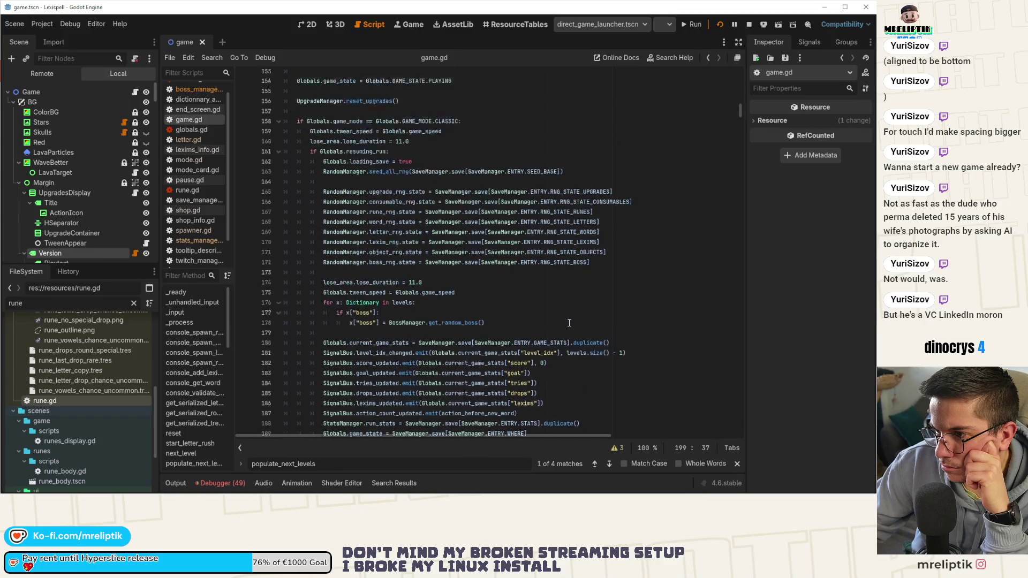
{"action": "scroll", "coordinate": [569, 324], "scroll_direction": "down", "scroll_amount": 12}
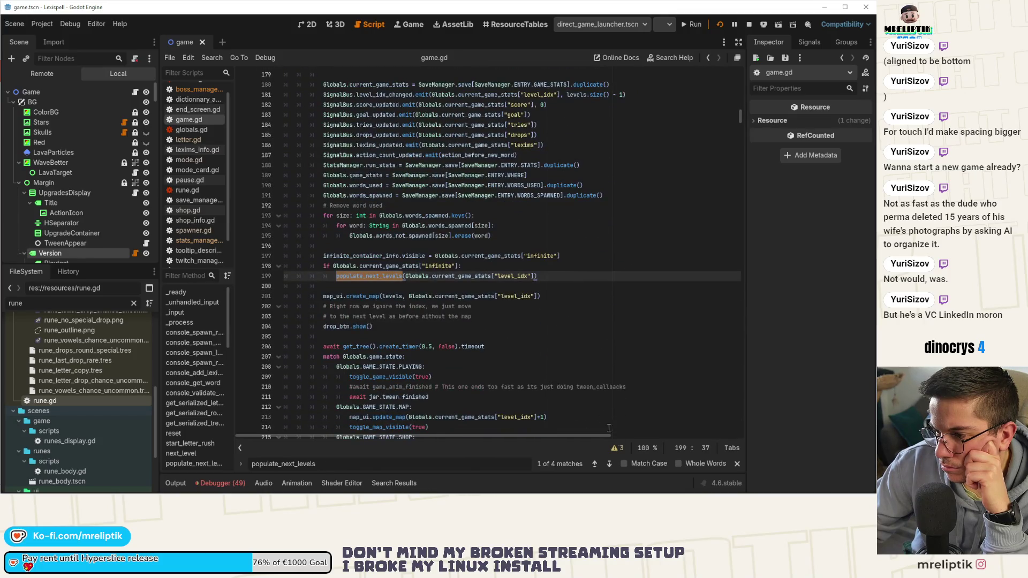
{"action": "left_click", "coordinate": [612, 463]}
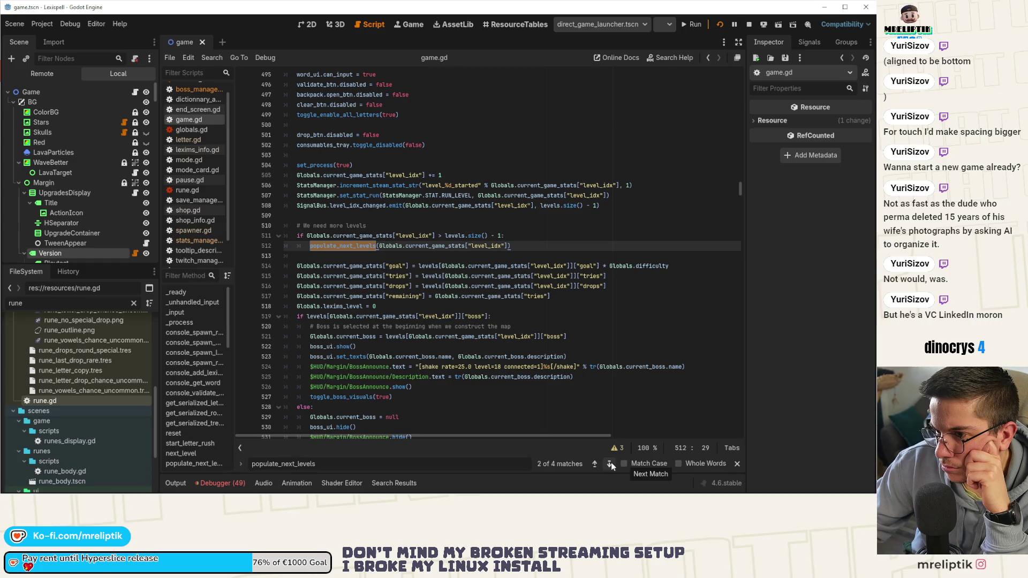
{"action": "left_click", "coordinate": [612, 462]}
{"action": "left_click", "coordinate": [612, 463]}
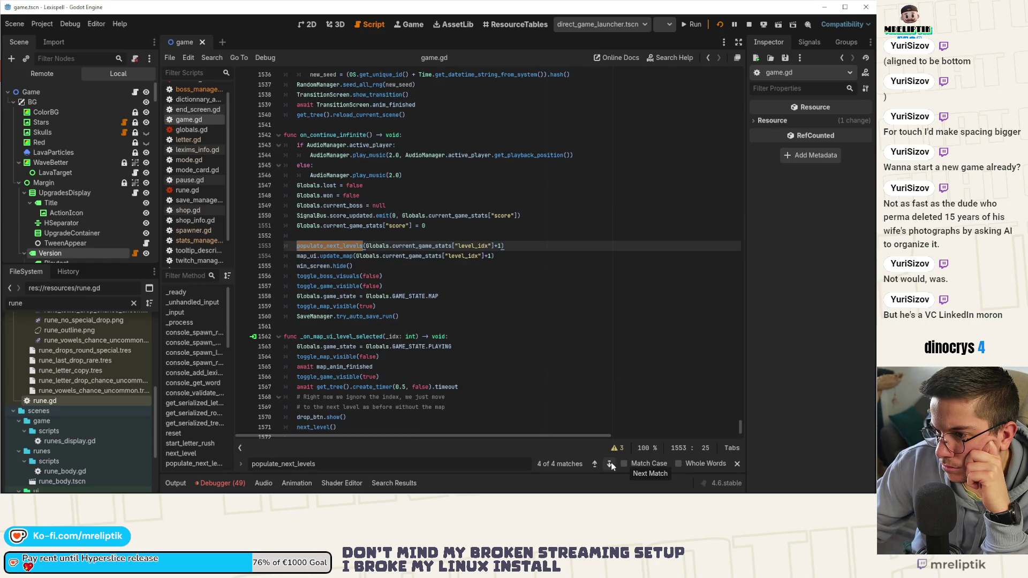
{"action": "left_click", "coordinate": [612, 463]}
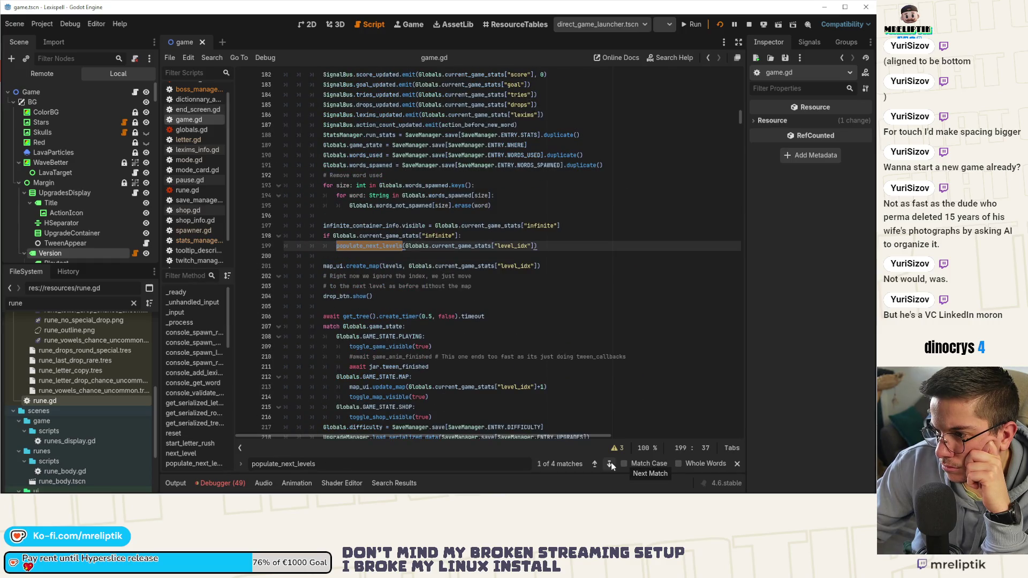
{"action": "left_click", "coordinate": [612, 464]}
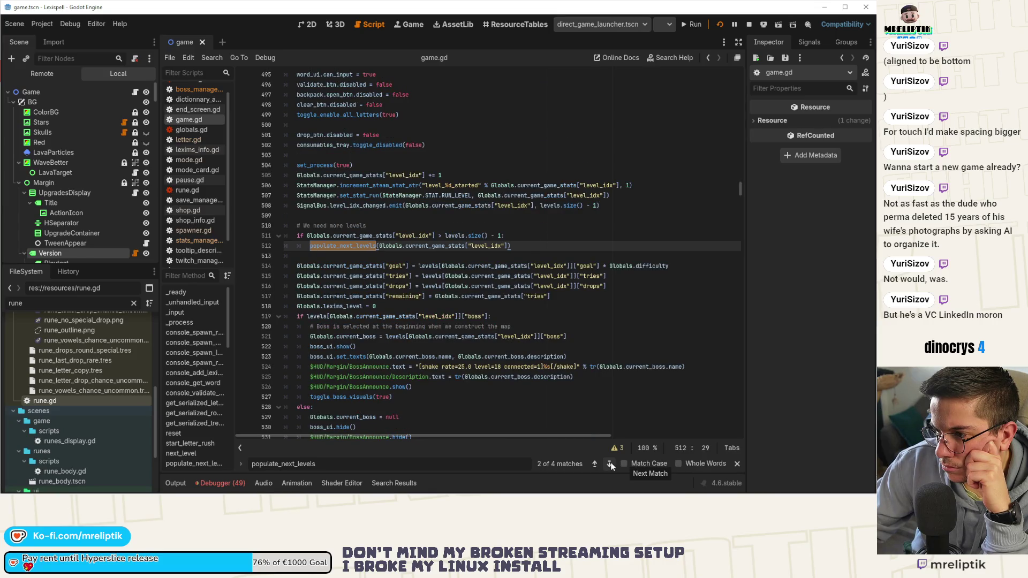
{"action": "scroll", "coordinate": [430, 313], "scroll_direction": "up", "scroll_amount": 20}
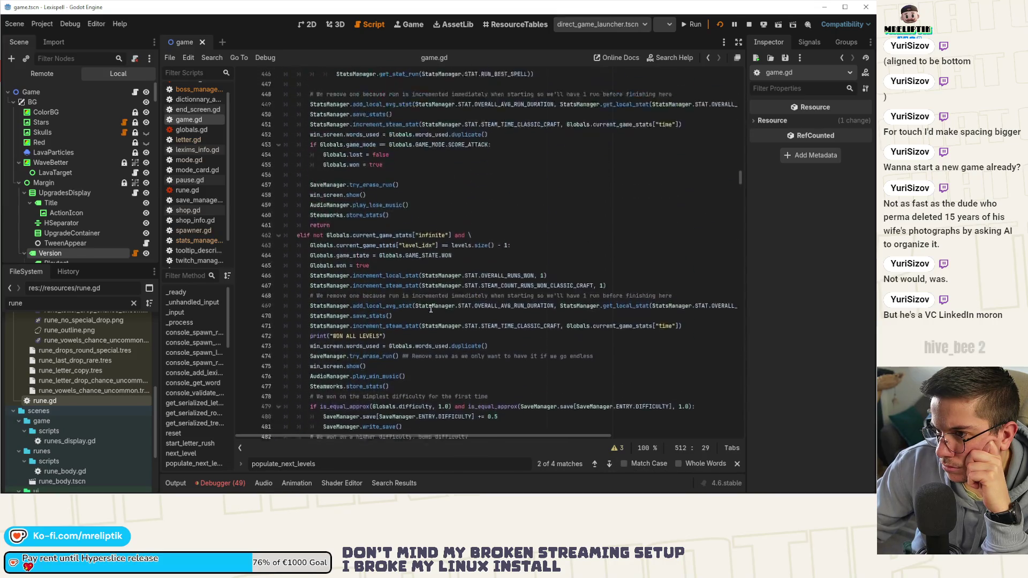
{"action": "scroll", "coordinate": [431, 313], "scroll_direction": "down", "scroll_amount": 8}
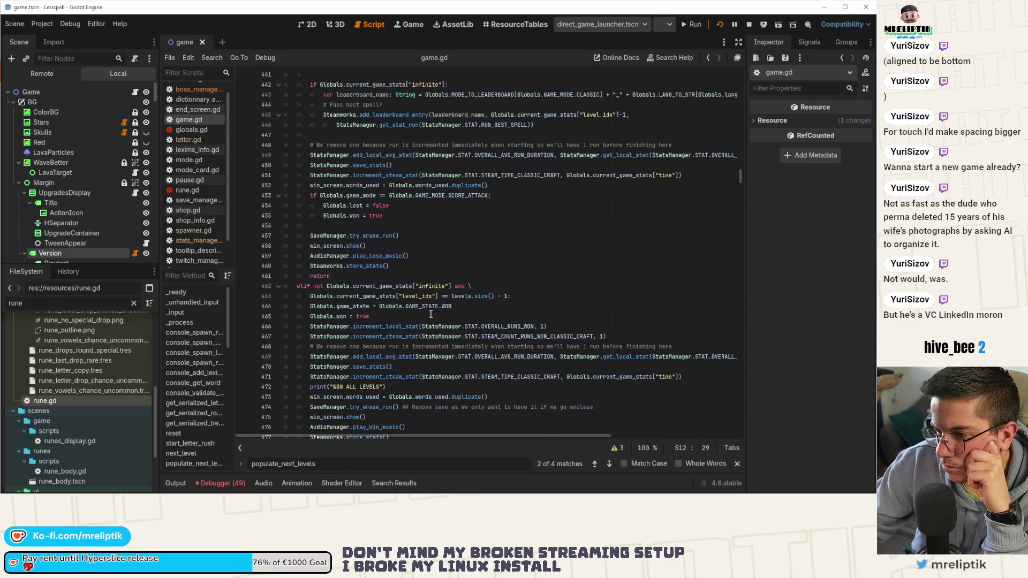
{"action": "scroll", "coordinate": [431, 314], "scroll_direction": "down", "scroll_amount": 7}
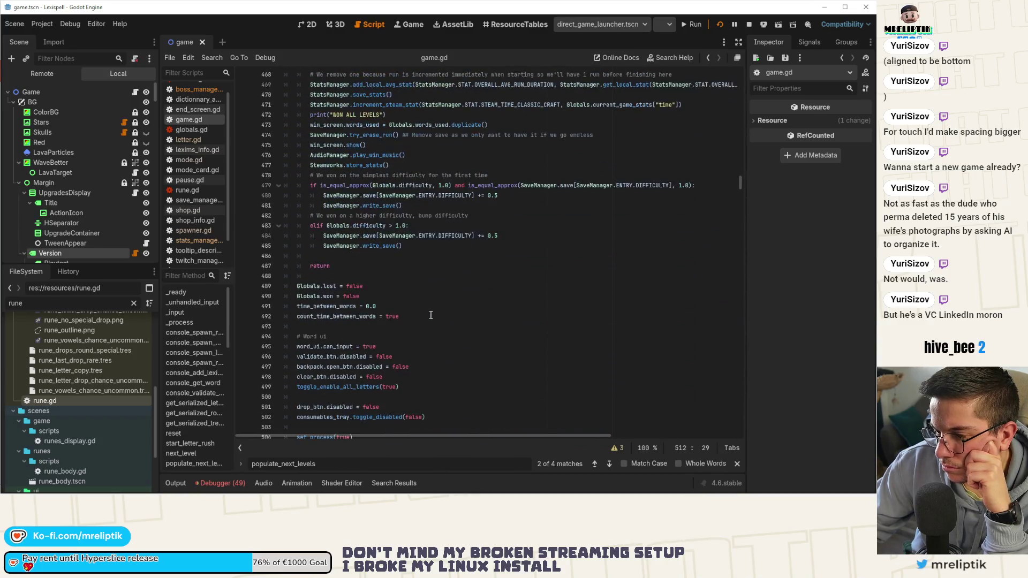
{"action": "scroll", "coordinate": [430, 316], "scroll_direction": "down", "scroll_amount": 2}
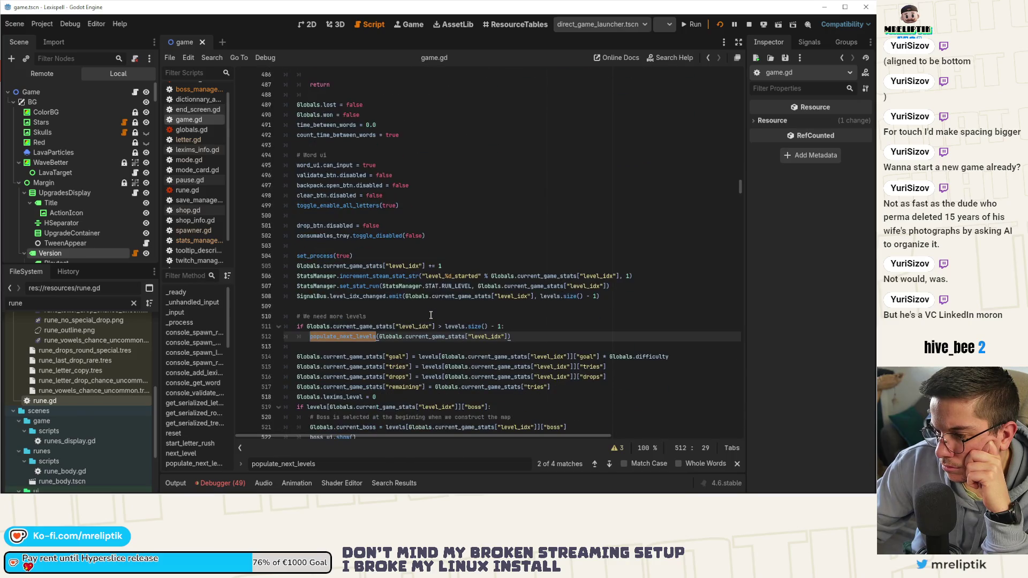
{"action": "scroll", "coordinate": [430, 315], "scroll_direction": "up", "scroll_amount": 14}
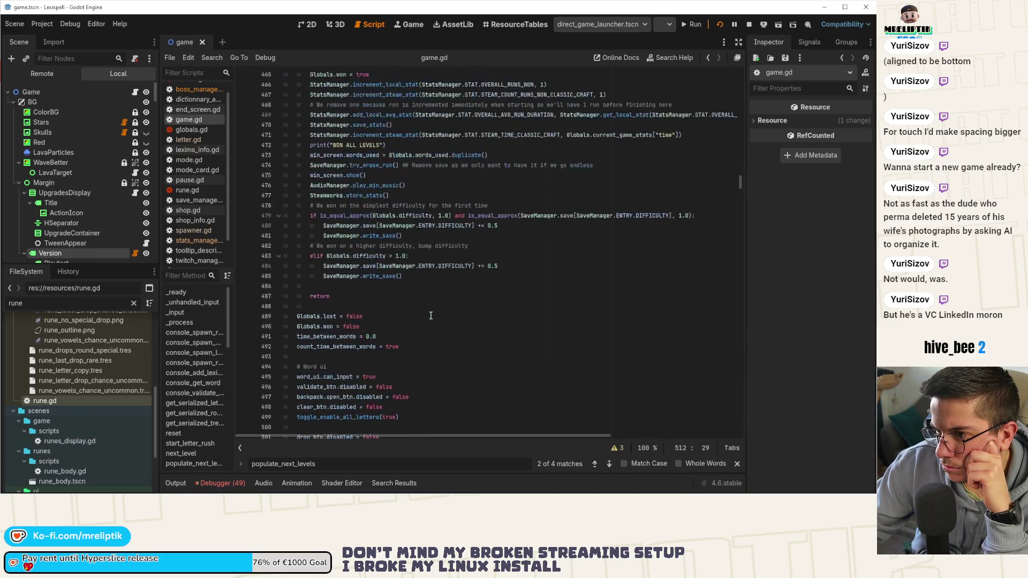
{"action": "scroll", "coordinate": [430, 315], "scroll_direction": "up", "scroll_amount": 5}
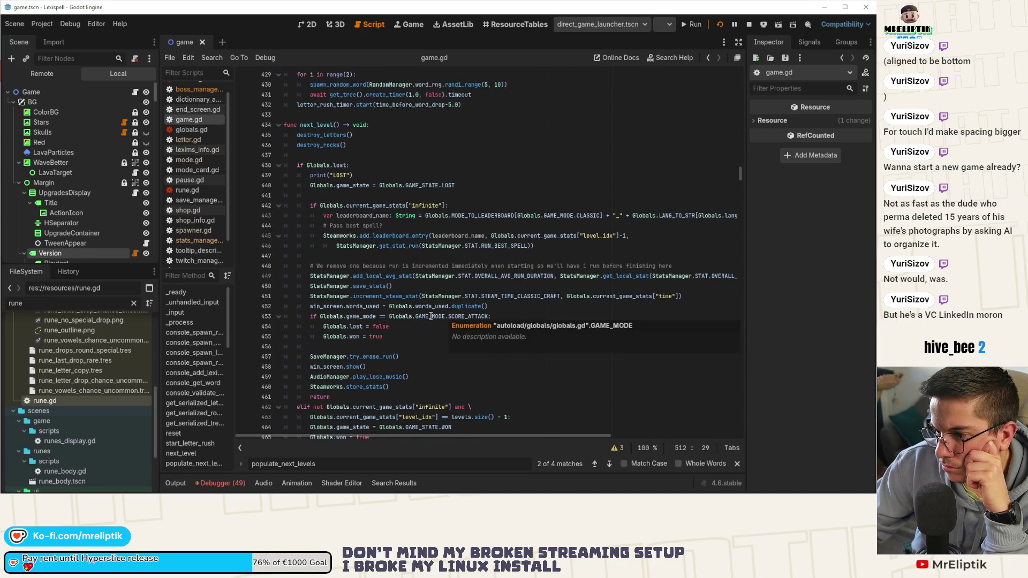
Step: Add a breakpoint on line 511's level-count check and switch to the 2D scene view
{"action": "mouse_move", "coordinate": [375, 359]}
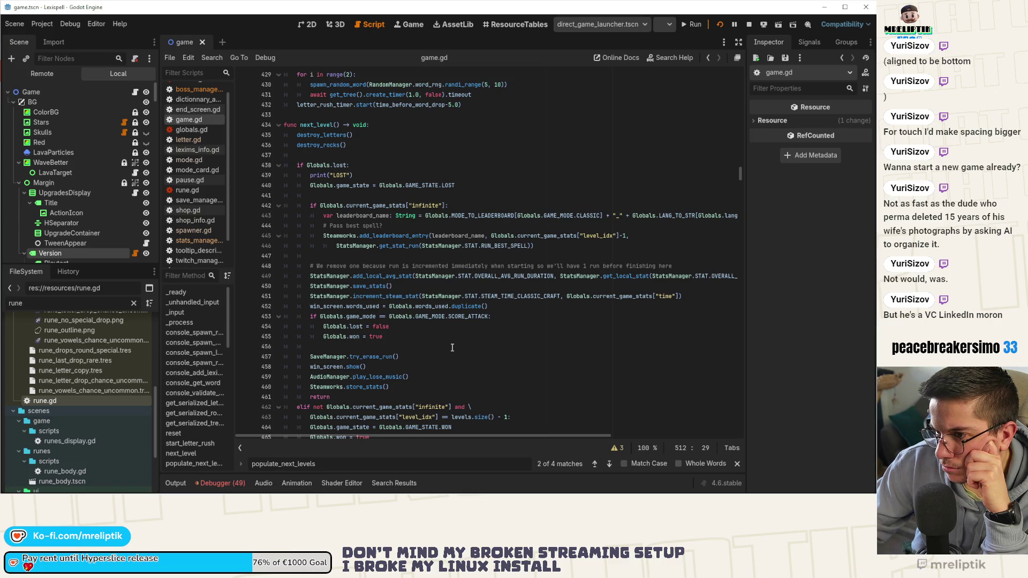
{"action": "scroll", "coordinate": [453, 348], "scroll_direction": "down", "scroll_amount": 15}
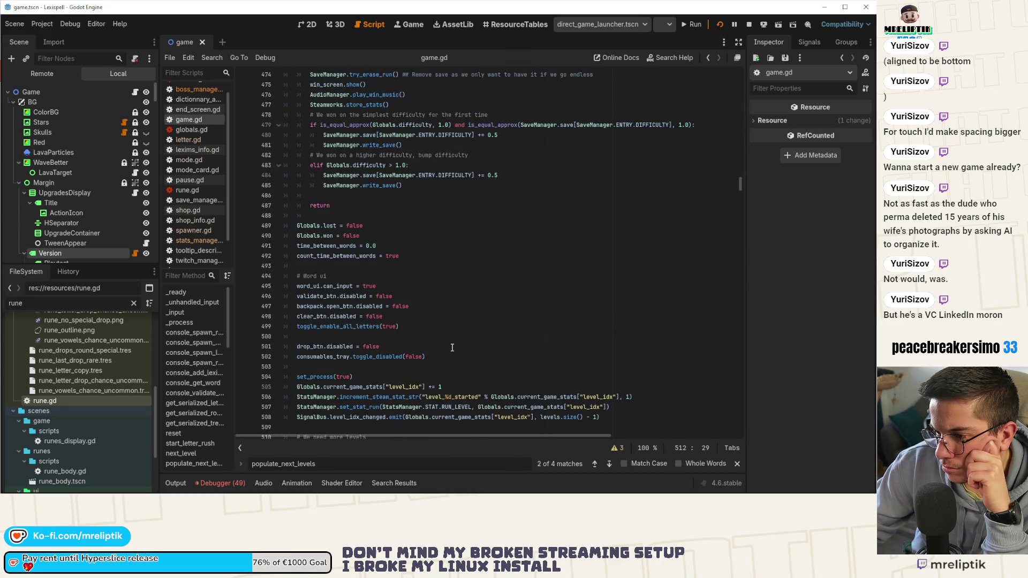
{"action": "scroll", "coordinate": [452, 348], "scroll_direction": "down", "scroll_amount": 8}
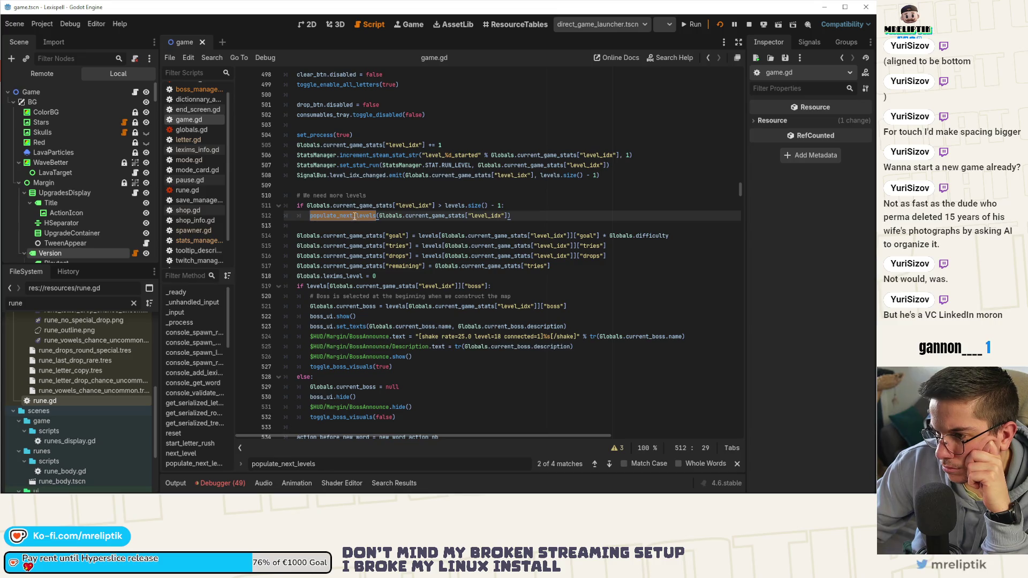
{"action": "mouse_move", "coordinate": [355, 216]}
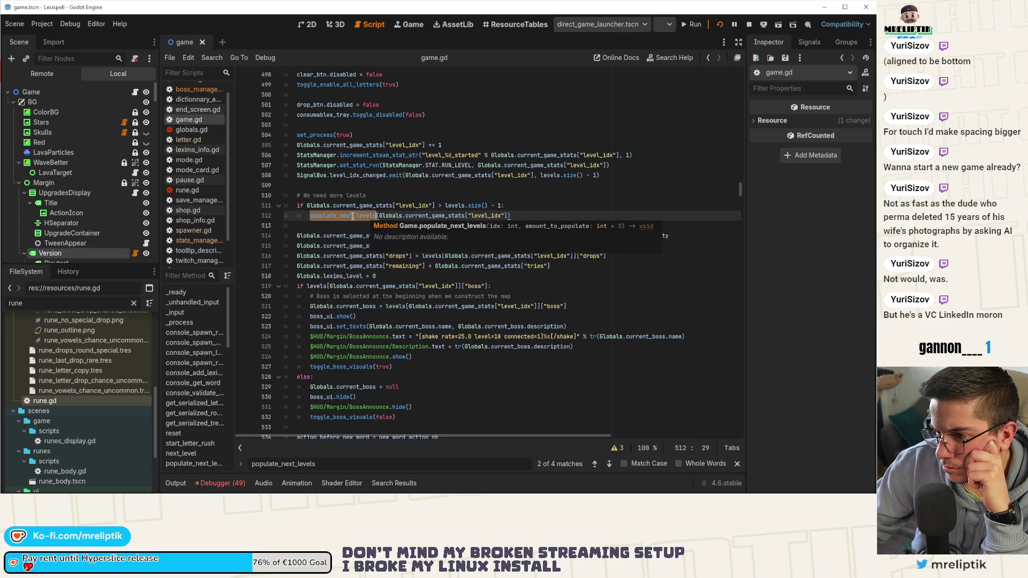
{"action": "mouse_move", "coordinate": [353, 329]}
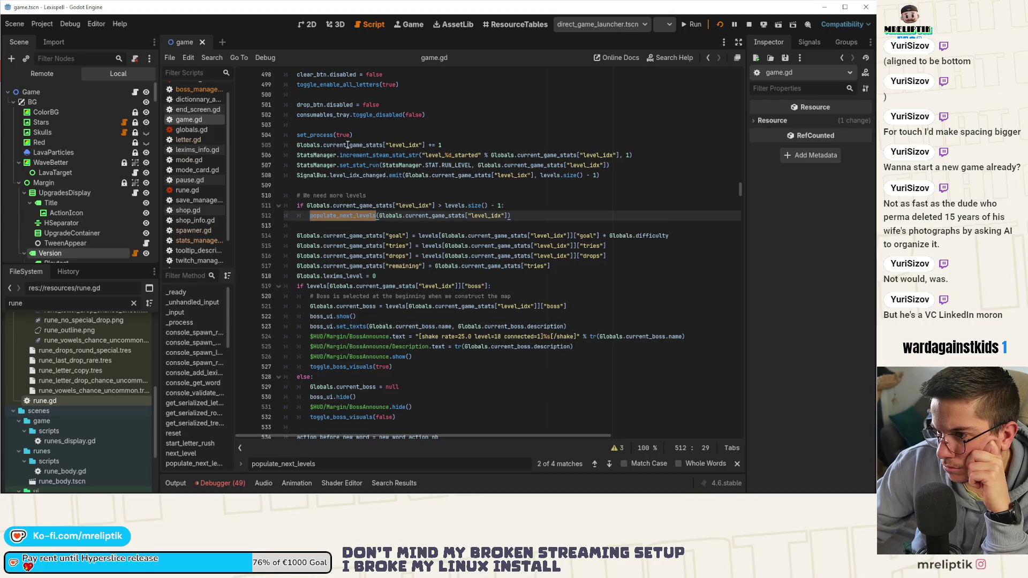
{"action": "scroll", "coordinate": [363, 274], "scroll_direction": "up", "scroll_amount": 15}
{"action": "scroll", "coordinate": [363, 274], "scroll_direction": "up", "scroll_amount": 5}
{"action": "scroll", "coordinate": [363, 275], "scroll_direction": "down", "scroll_amount": 20}
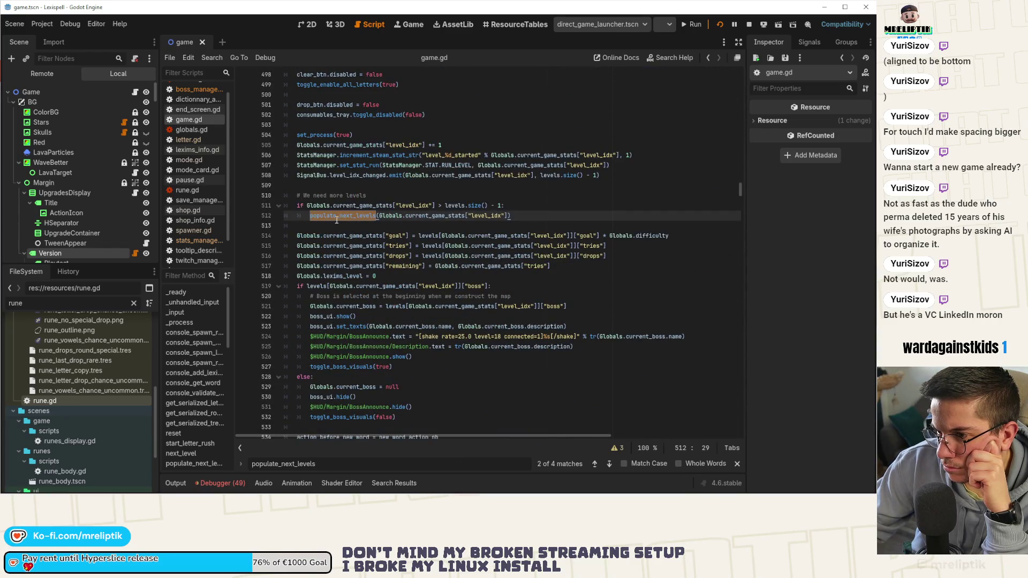
{"action": "left_click", "coordinate": [244, 208]}
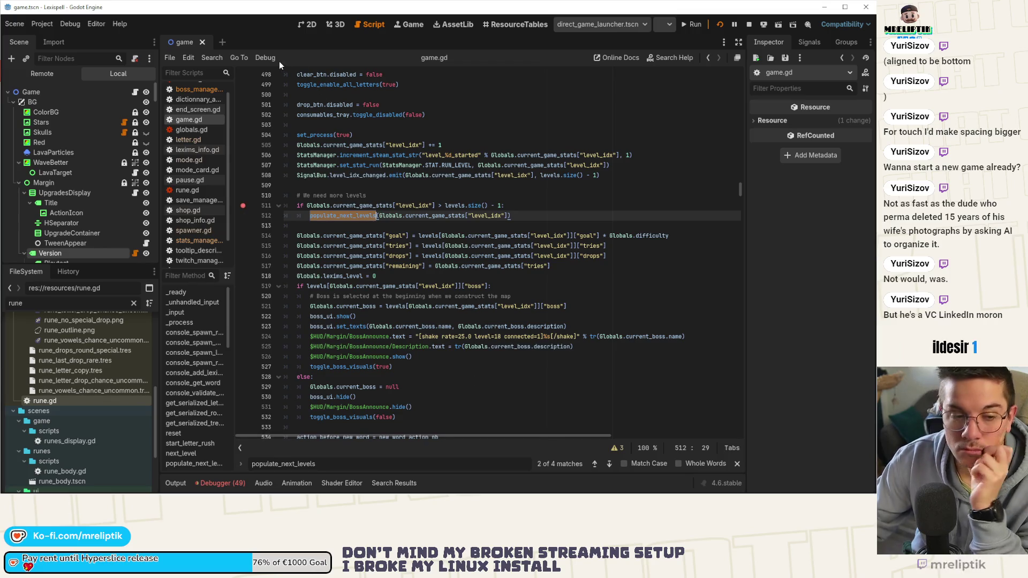
{"action": "left_click", "coordinate": [308, 24]}
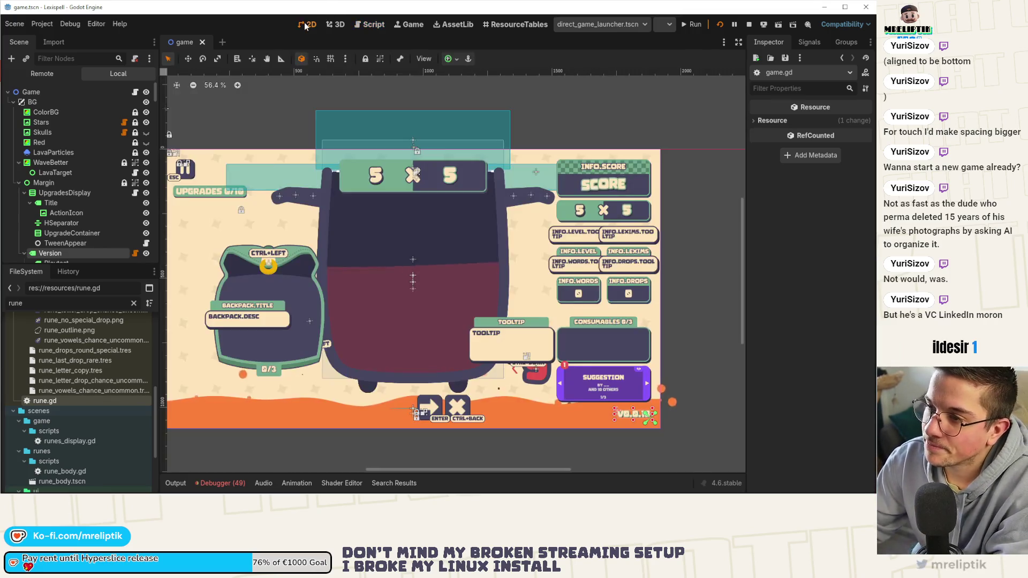
Step: Return to game.gd in the script editor and place the caret on empty line 513
{"action": "left_click", "coordinate": [135, 93]}
{"action": "left_click", "coordinate": [412, 226]}
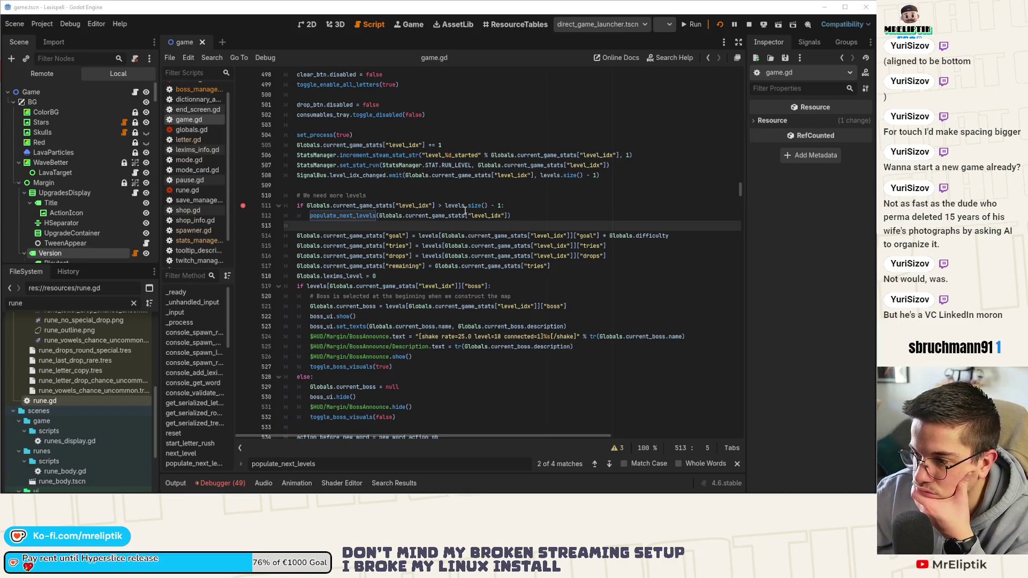
Step: Review game.gd's code below line 511, the next_level logic
{"action": "left_click", "coordinate": [433, 206]}
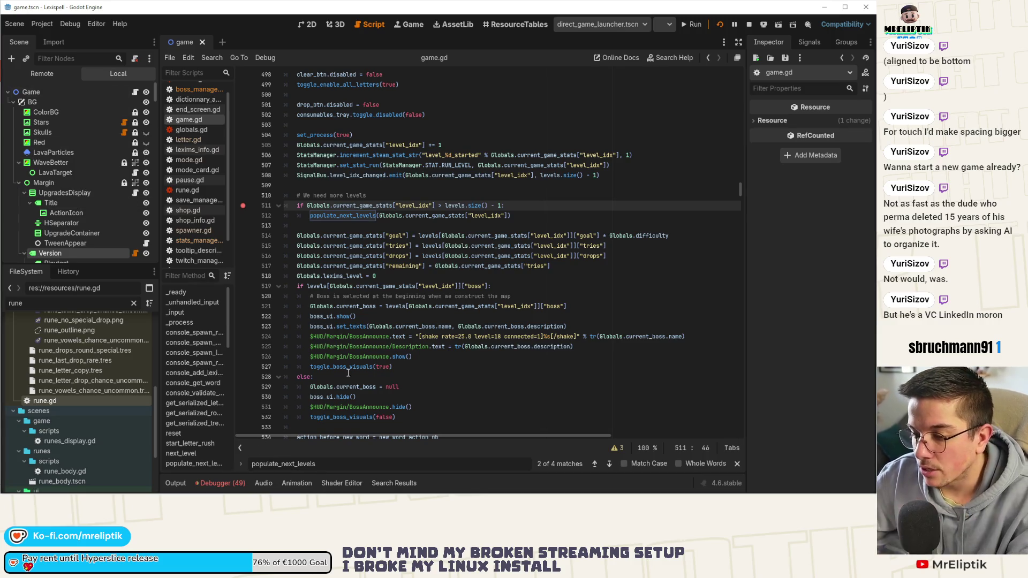
{"action": "scroll", "coordinate": [127, 175], "scroll_direction": "down", "scroll_amount": 10}
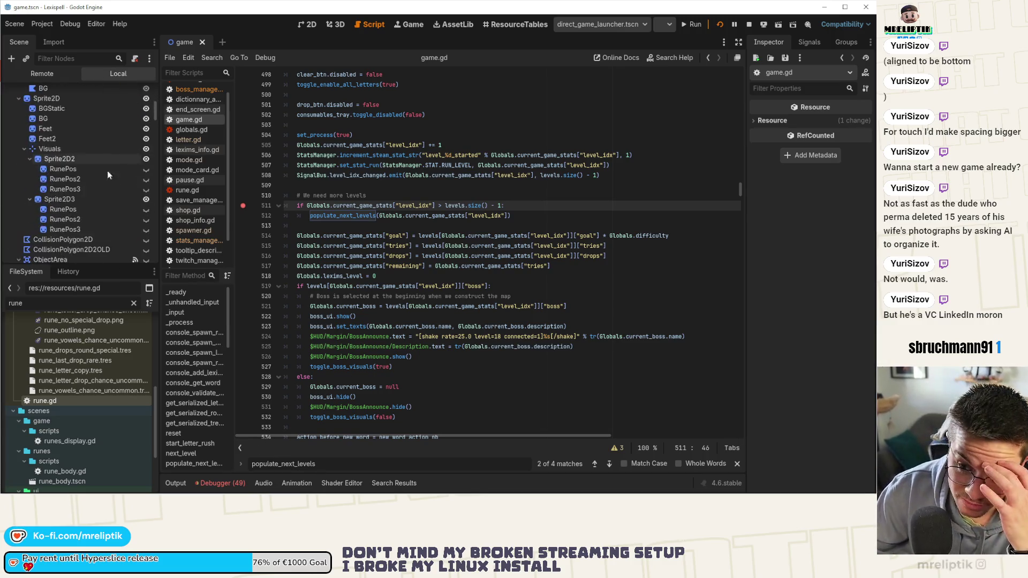
{"action": "scroll", "coordinate": [92, 200], "scroll_direction": "down", "scroll_amount": 10}
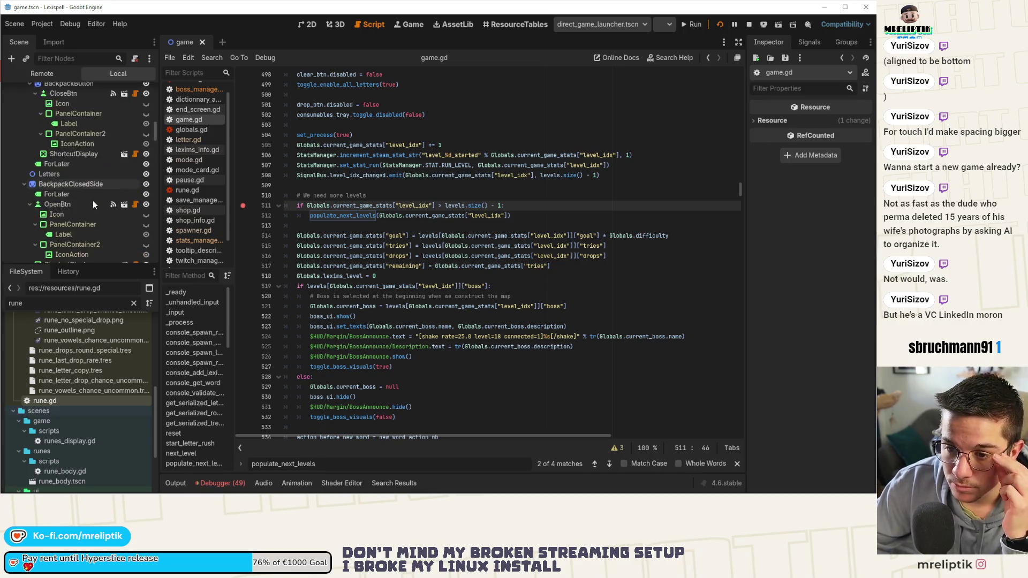
{"action": "scroll", "coordinate": [94, 218], "scroll_direction": "down", "scroll_amount": 10}
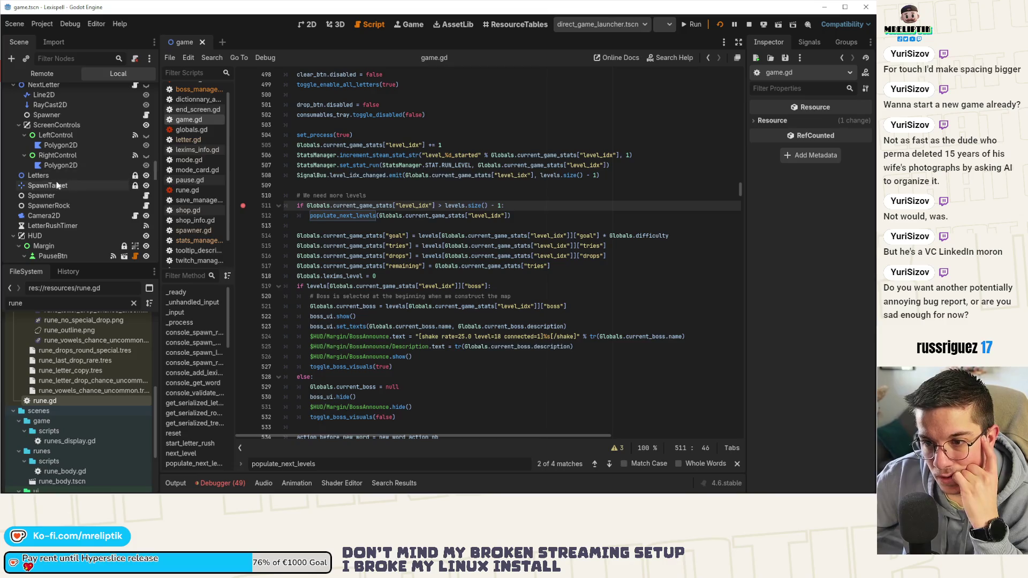
Step: Collapse the HUD, RunesDisplay, LoseArea and DestroyArea branches in the Scene tree
{"action": "left_click", "coordinate": [60, 176]}
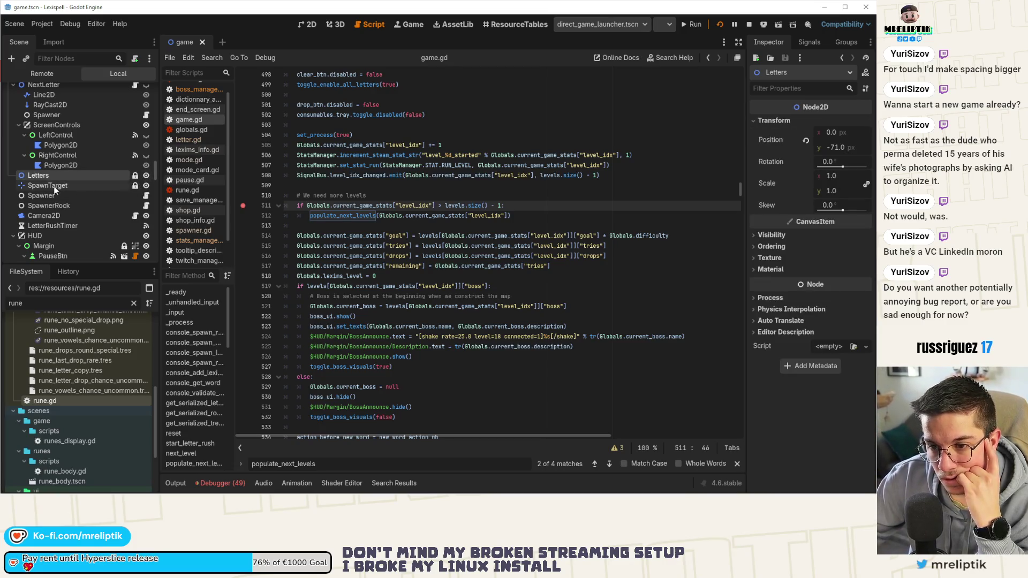
{"action": "scroll", "coordinate": [69, 207], "scroll_direction": "down", "scroll_amount": 1}
{"action": "left_click", "coordinate": [14, 214]}
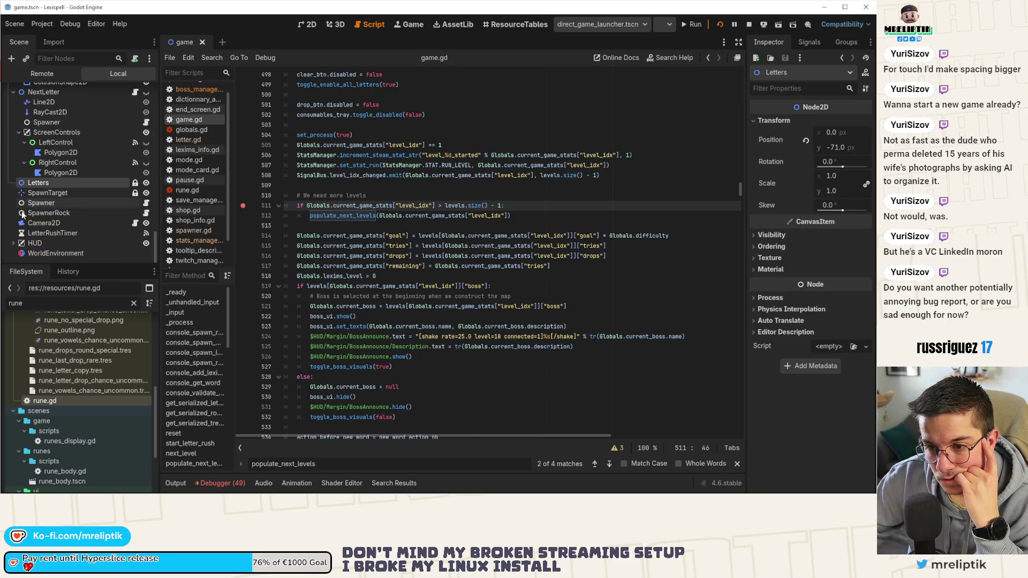
{"action": "scroll", "coordinate": [62, 214], "scroll_direction": "up", "scroll_amount": 3}
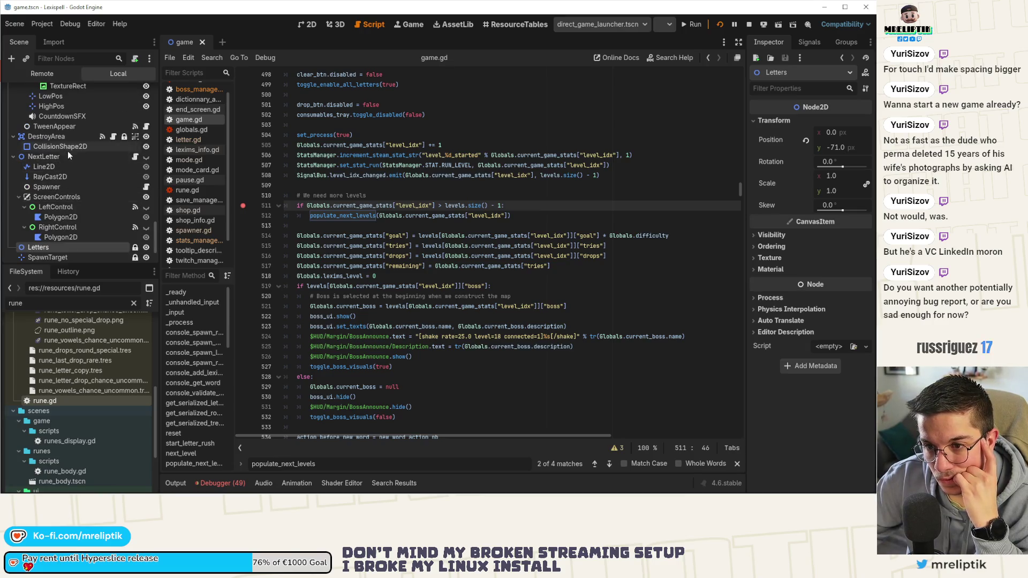
{"action": "scroll", "coordinate": [93, 198], "scroll_direction": "up", "scroll_amount": 5}
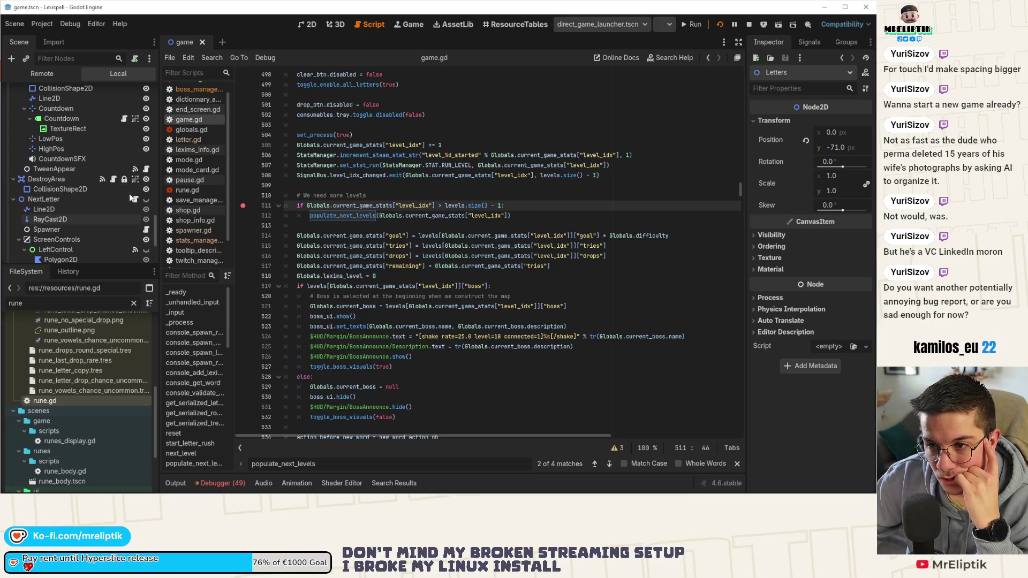
{"action": "scroll", "coordinate": [11, 116], "scroll_direction": "up", "scroll_amount": 3}
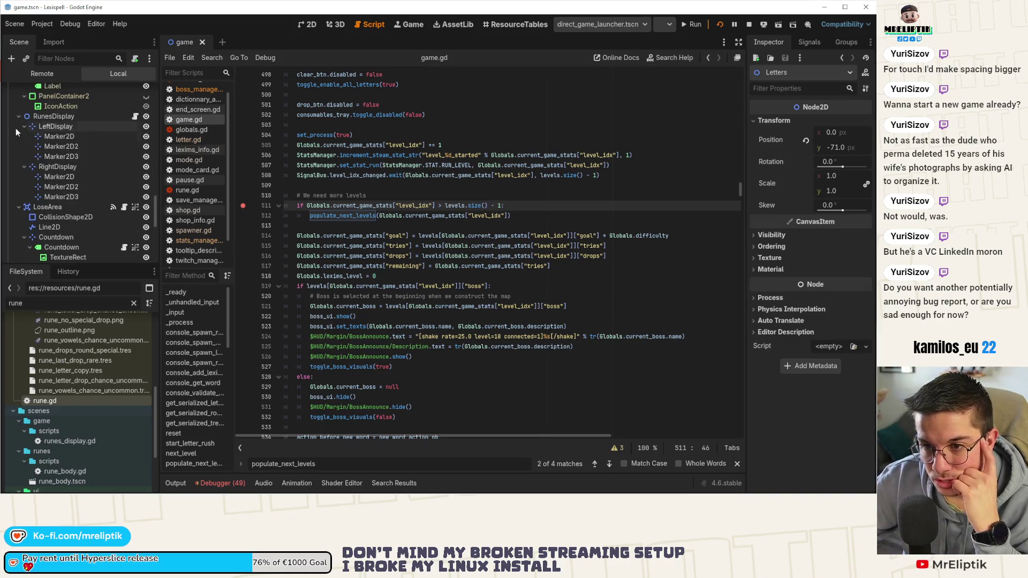
{"action": "left_click", "coordinate": [27, 117]}
{"action": "left_click", "coordinate": [19, 117]}
{"action": "left_click", "coordinate": [19, 127]}
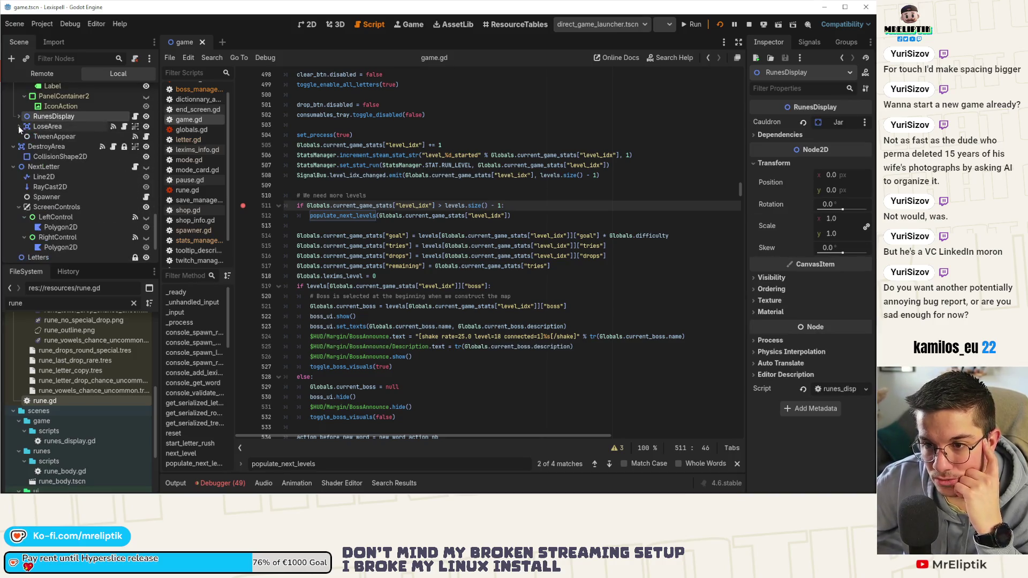
{"action": "left_click", "coordinate": [16, 148]}
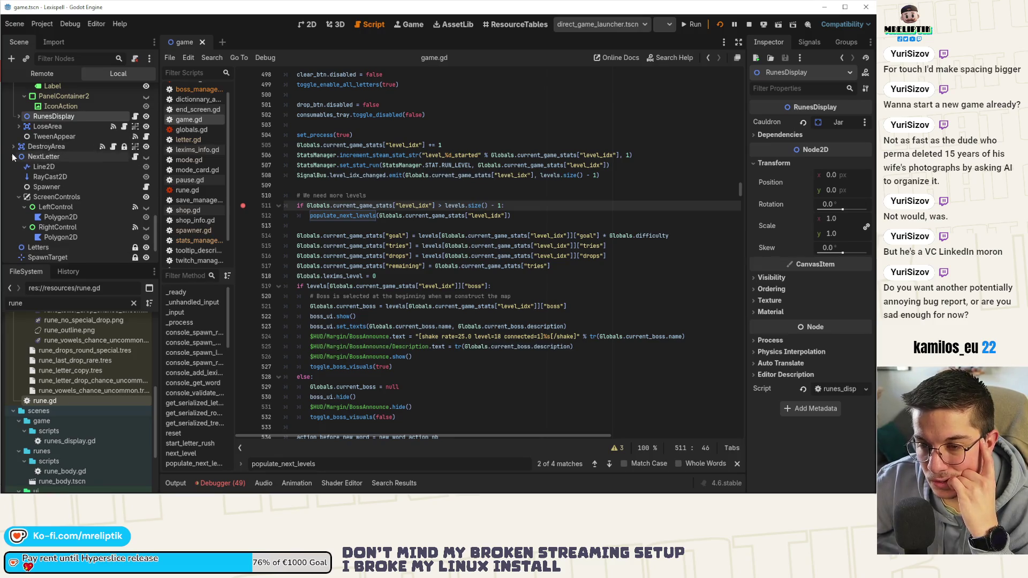
{"action": "scroll", "coordinate": [113, 199], "scroll_direction": "down", "scroll_amount": 5}
{"action": "scroll", "coordinate": [113, 195], "scroll_direction": "up", "scroll_amount": 6}
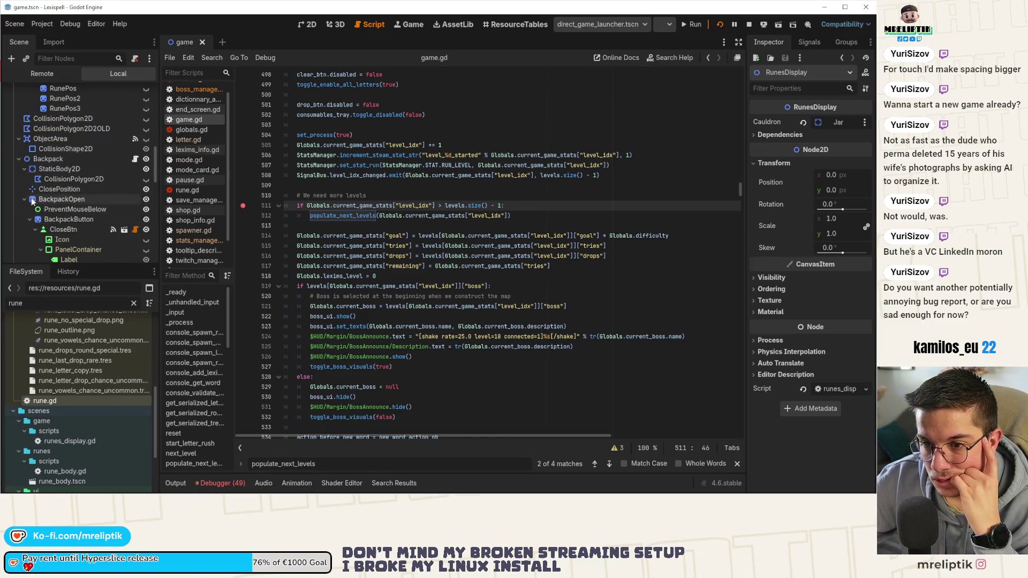
{"action": "scroll", "coordinate": [92, 192], "scroll_direction": "up", "scroll_amount": 5}
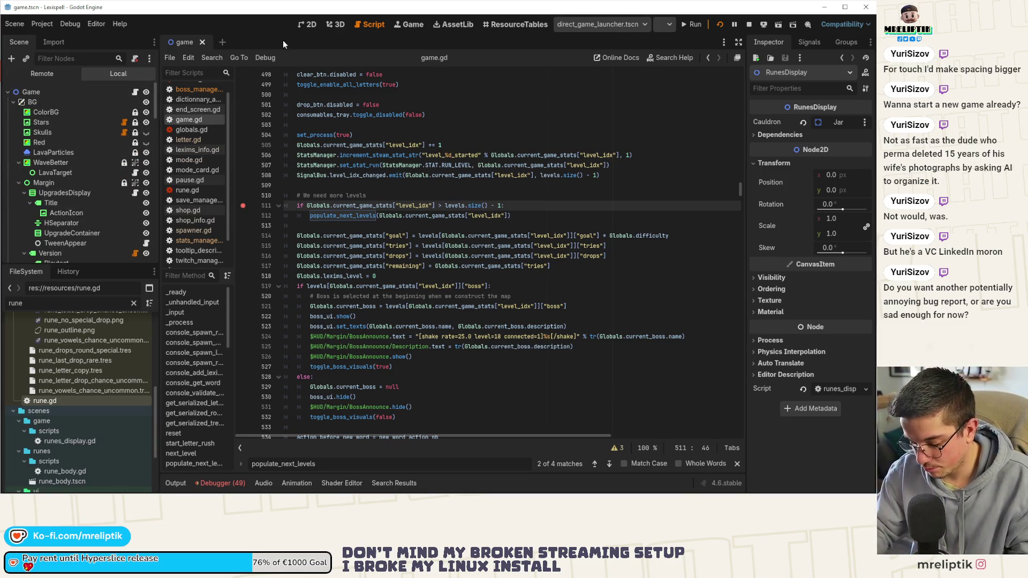
Step: Try Quick Open for 'spawner' and dismiss it without opening anything
{"action": "key", "text": "ctrl+alt+o"}
{"action": "type", "text": "spawner"}
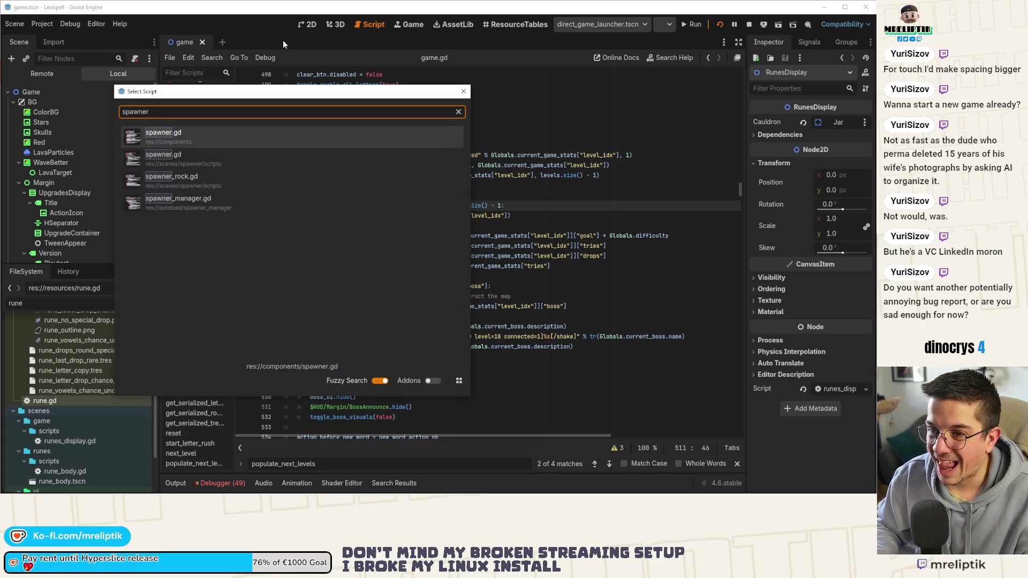
{"action": "key", "text": "Escape"}
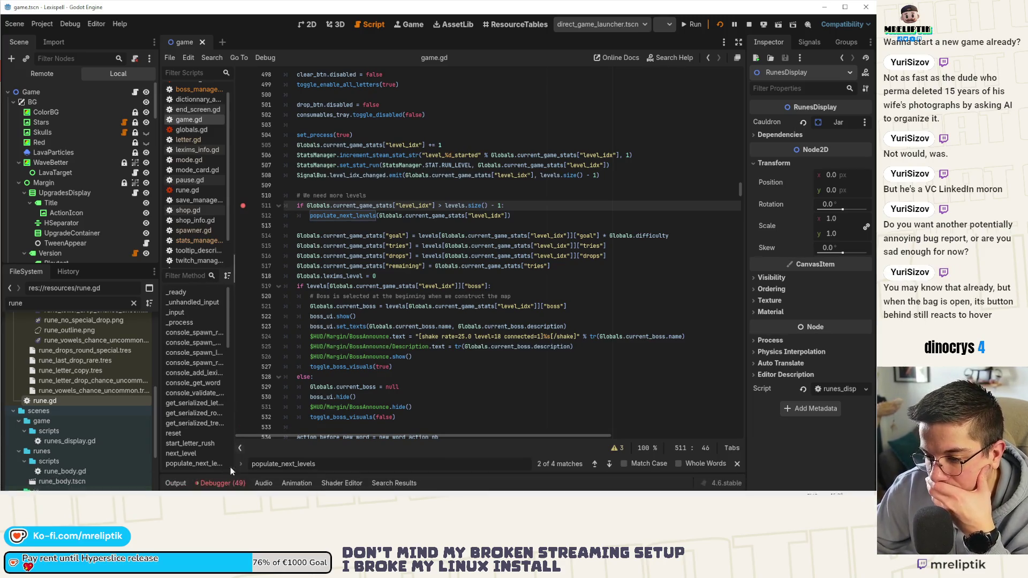
Step: Open twitch_manager.gd line 61 from the ternary-operator error, then start a Find in Files for 'spawn_global'
{"action": "left_click", "coordinate": [222, 483]}
{"action": "double_click", "coordinate": [320, 454]}
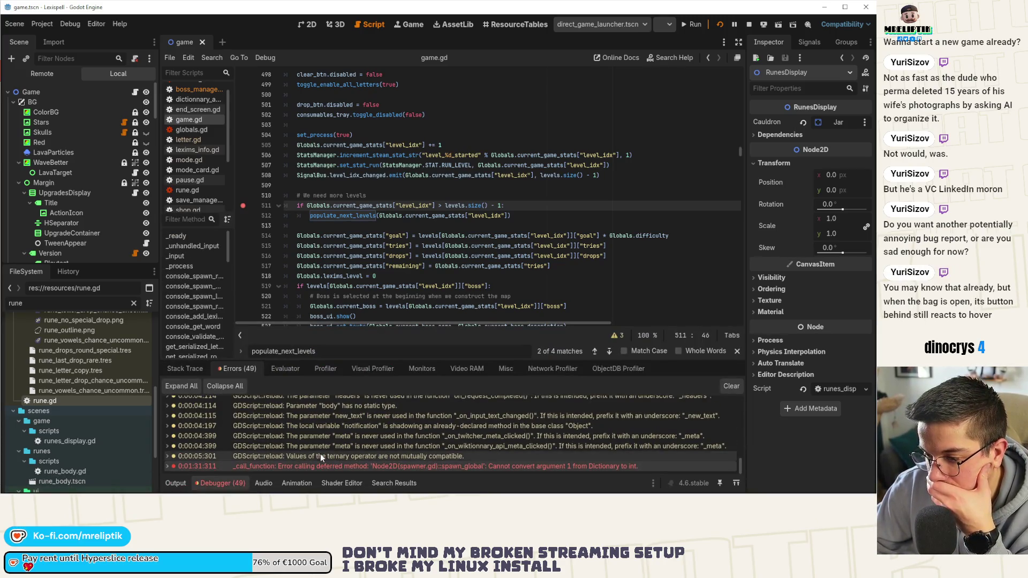
{"action": "left_click", "coordinate": [365, 458]}
{"action": "double_click", "coordinate": [404, 453]}
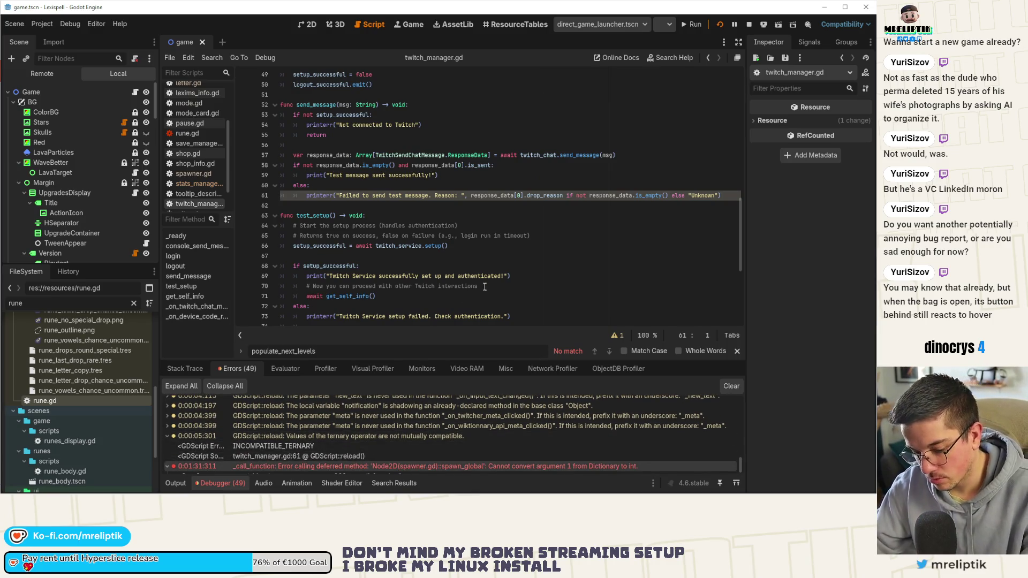
{"action": "key", "text": "ctrl+shift+f"}
{"action": "type", "text": "spawn_global"}
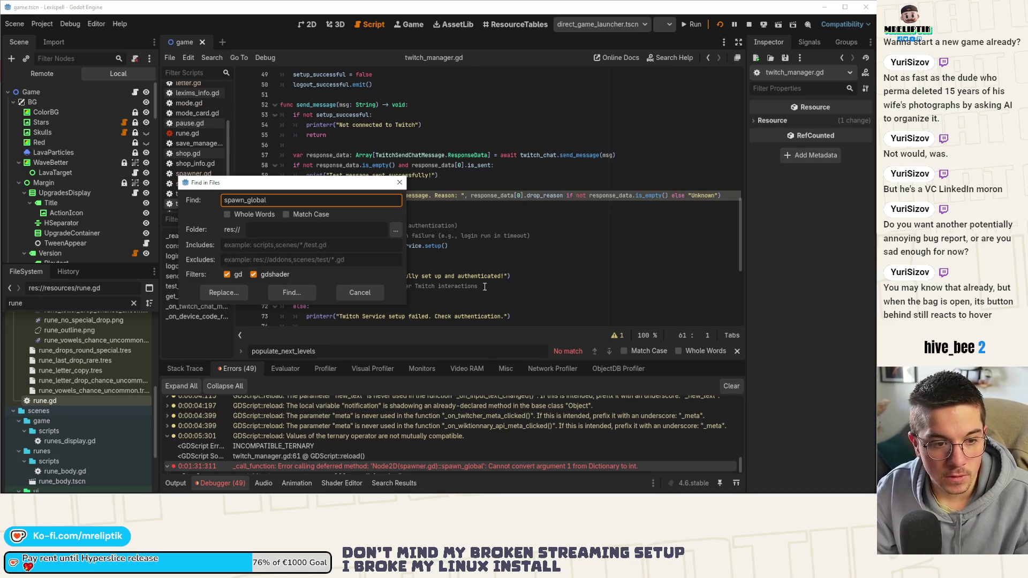
Step: Run the spawn_global project search (11 matches, 4 files) and open letter.gd at line 427
{"action": "key", "text": "Return"}
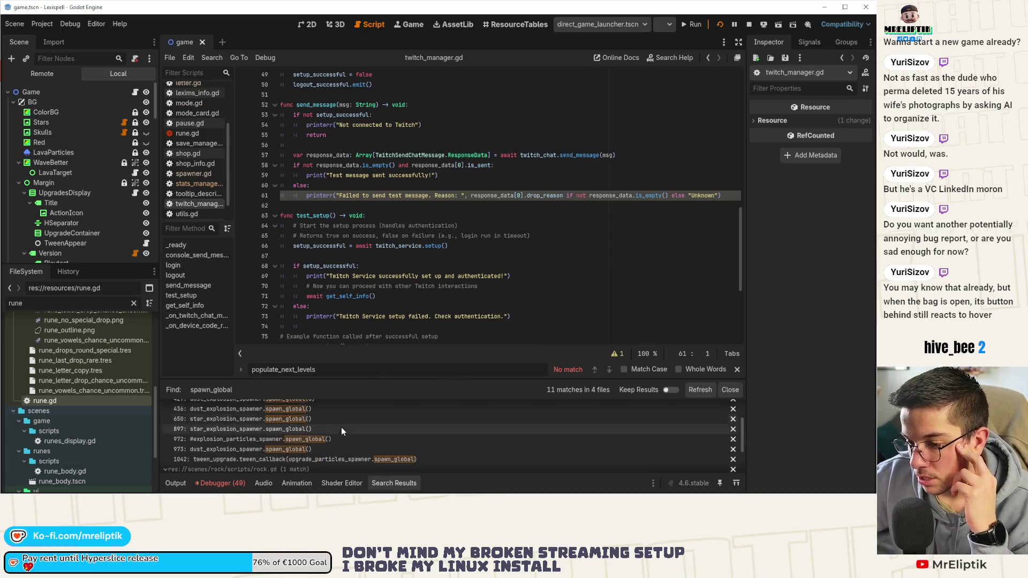
{"action": "scroll", "coordinate": [363, 429], "scroll_direction": "down", "scroll_amount": 1}
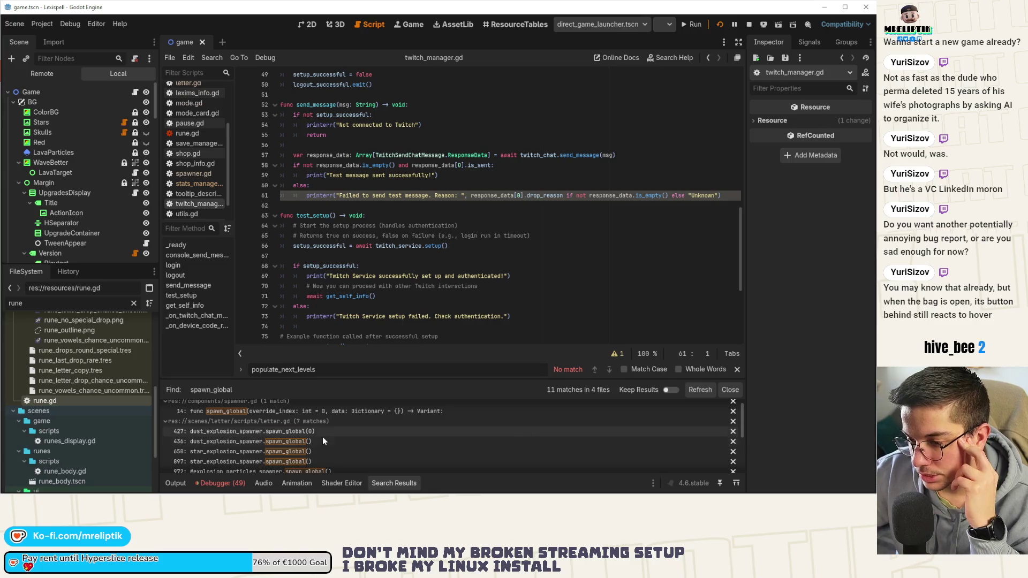
{"action": "left_click", "coordinate": [290, 433]}
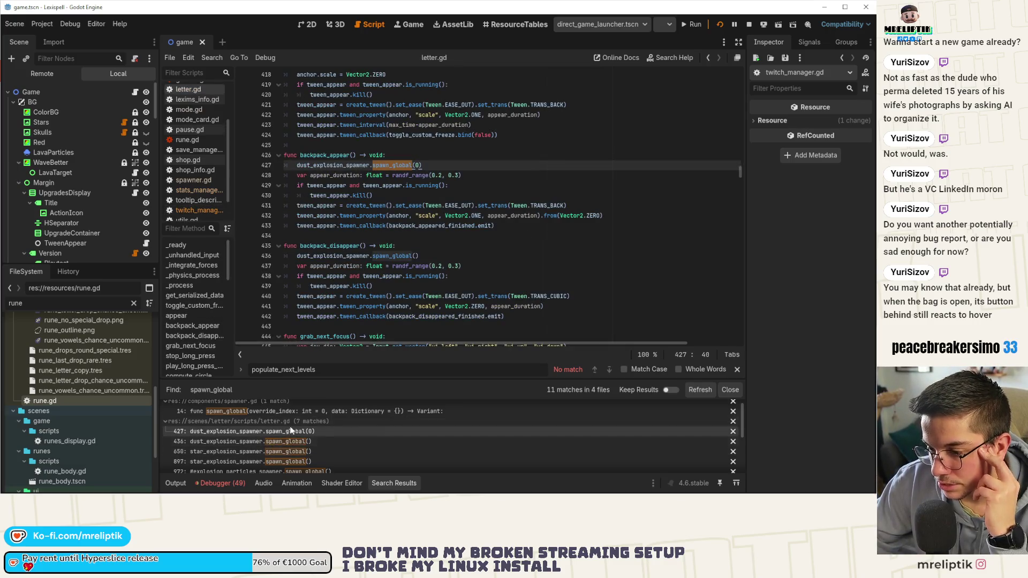
{"action": "scroll", "coordinate": [321, 461], "scroll_direction": "down", "scroll_amount": 3}
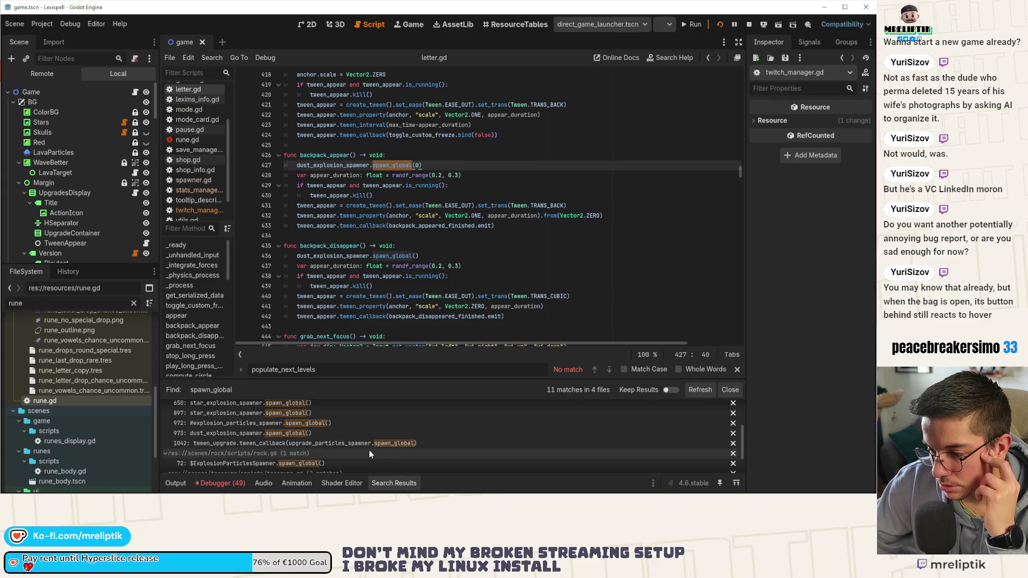
{"action": "scroll", "coordinate": [356, 452], "scroll_direction": "up", "scroll_amount": 3}
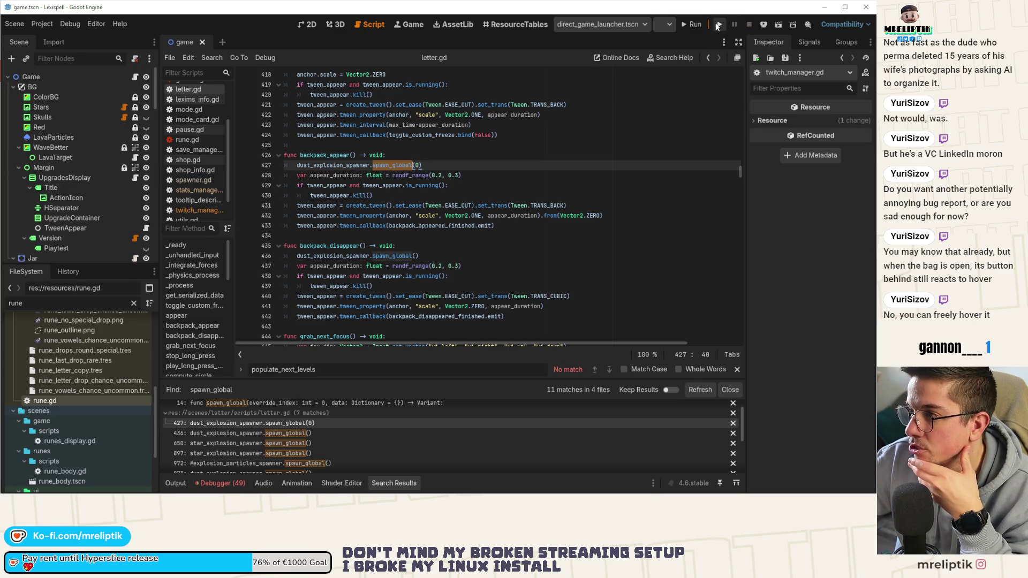
Step: Restart the game and go through the menus to start Chapter 1 in English
{"action": "left_click", "coordinate": [720, 26]}
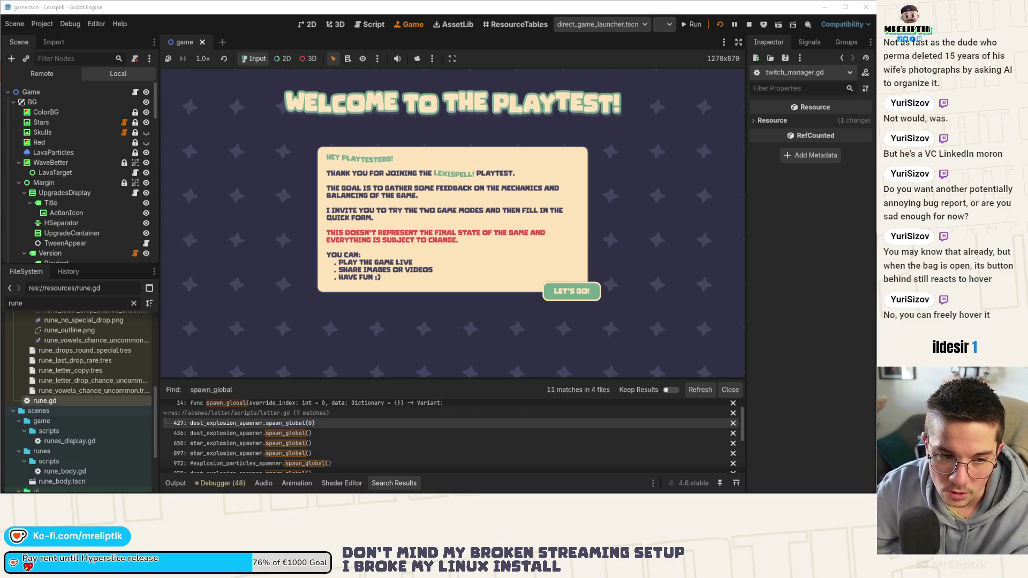
{"action": "left_click", "coordinate": [572, 295]}
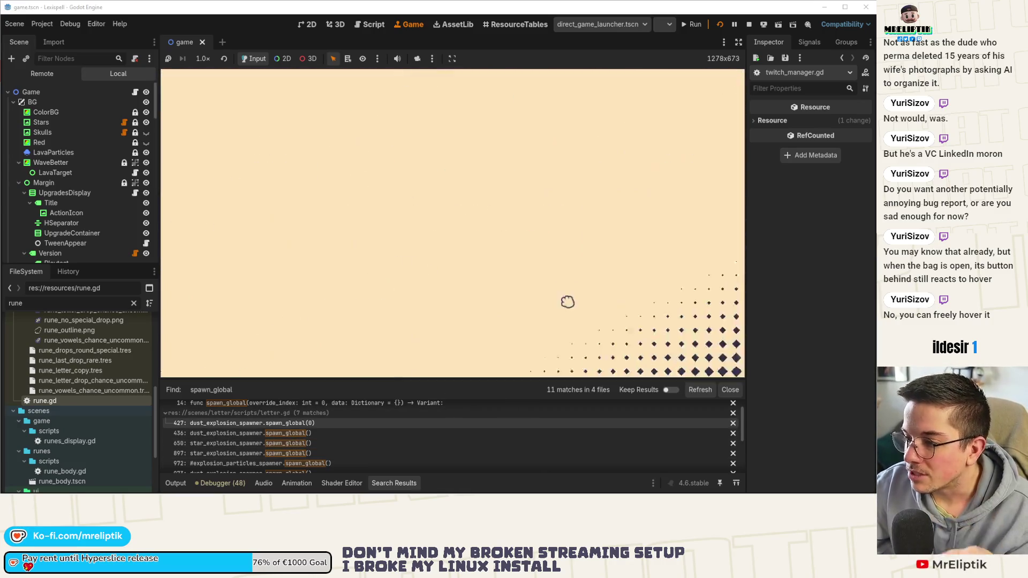
{"action": "left_click", "coordinate": [456, 303]}
{"action": "left_click", "coordinate": [431, 255]}
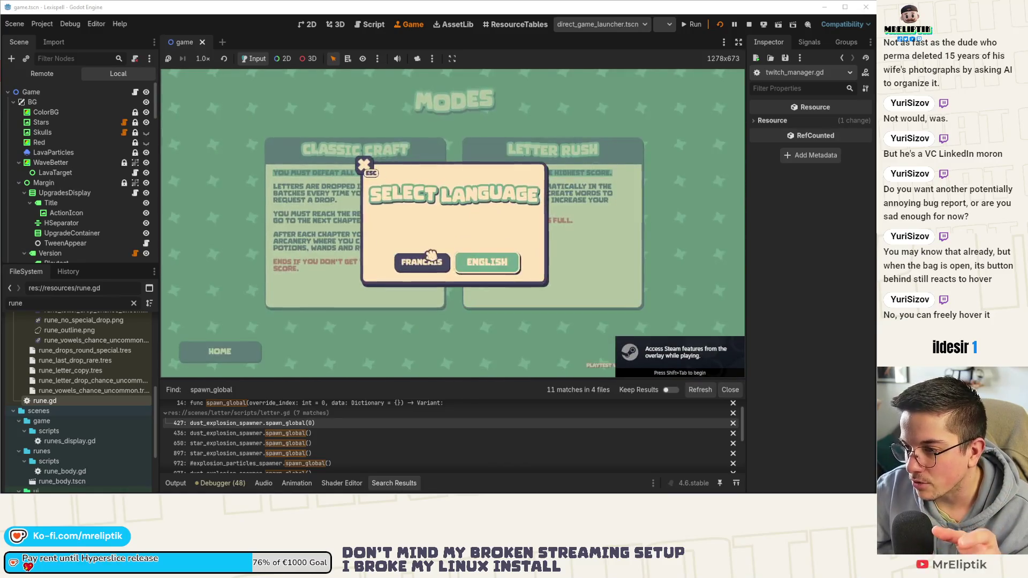
{"action": "left_click", "coordinate": [484, 262]}
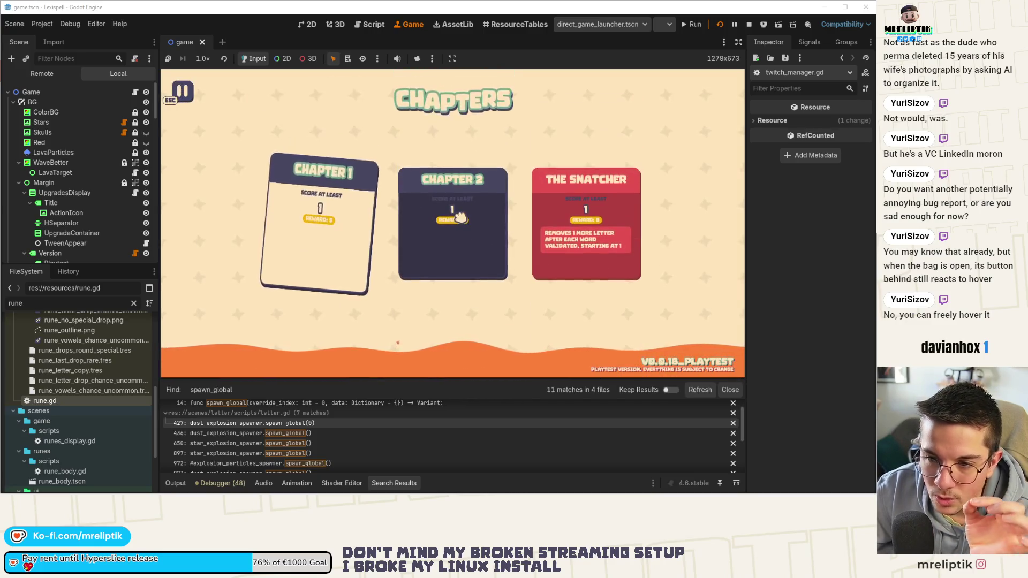
{"action": "left_click", "coordinate": [325, 233]}
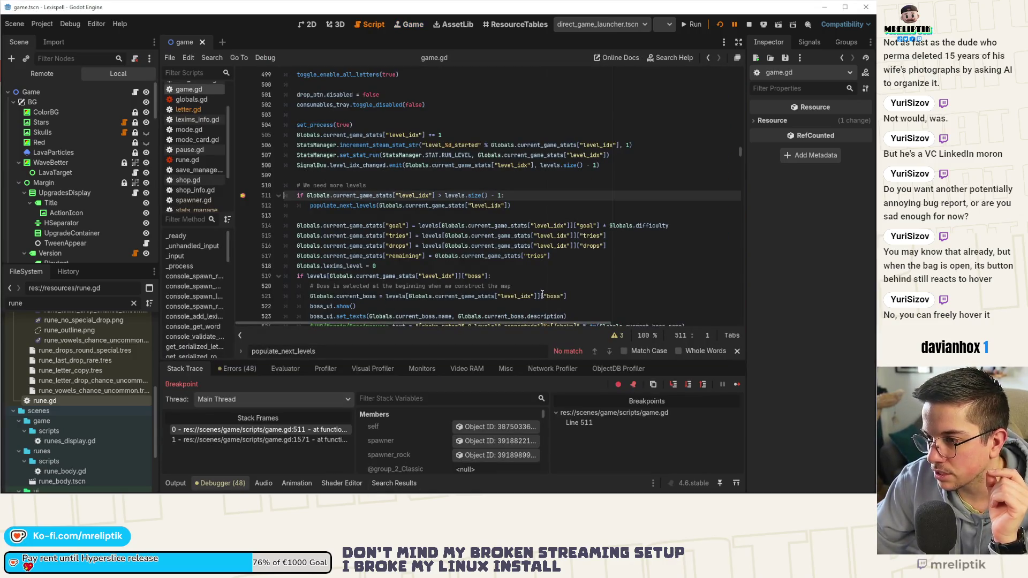
Step: Step over the breakpoint, resume the game, and open the rune bag beside the cauldron
{"action": "left_click", "coordinate": [736, 384]}
{"action": "left_click", "coordinate": [738, 384]}
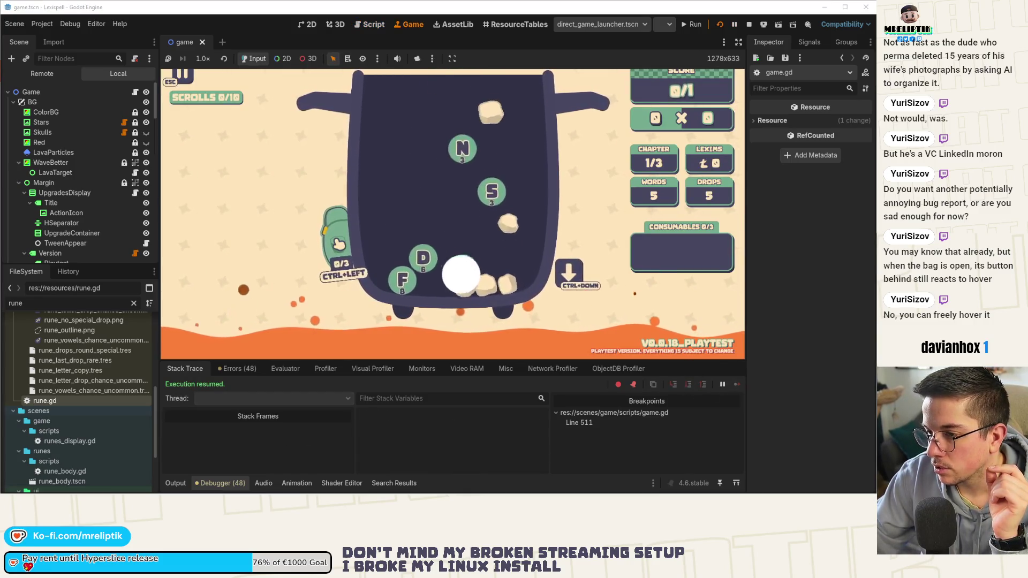
{"action": "left_click", "coordinate": [337, 241]}
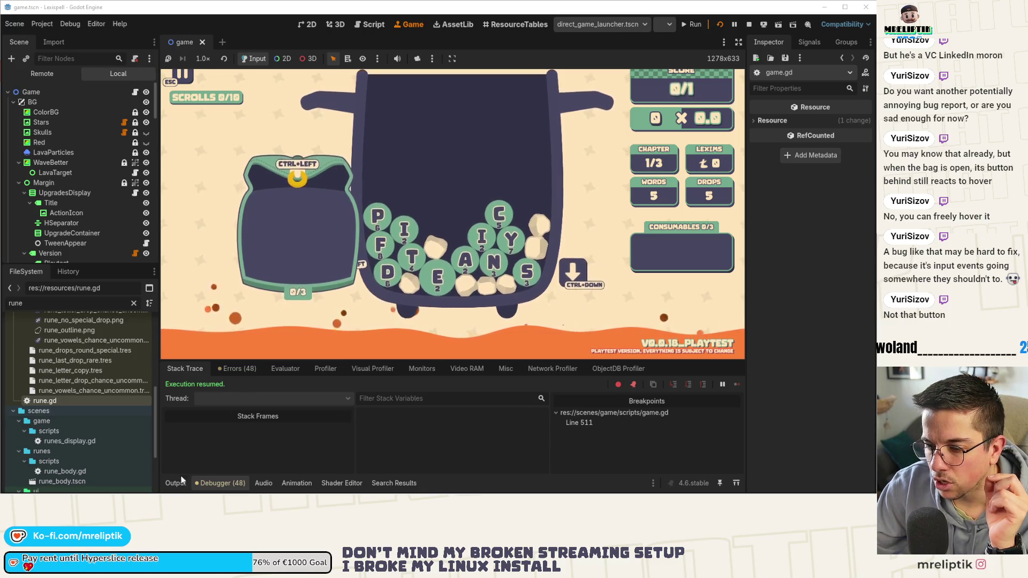
{"action": "left_click", "coordinate": [219, 483]}
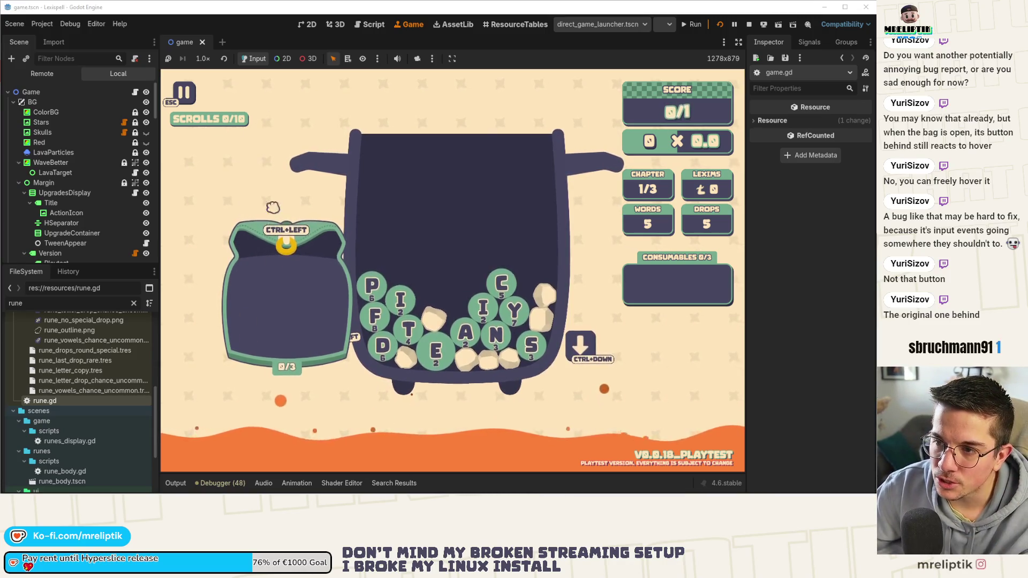
{"action": "left_click", "coordinate": [169, 484]}
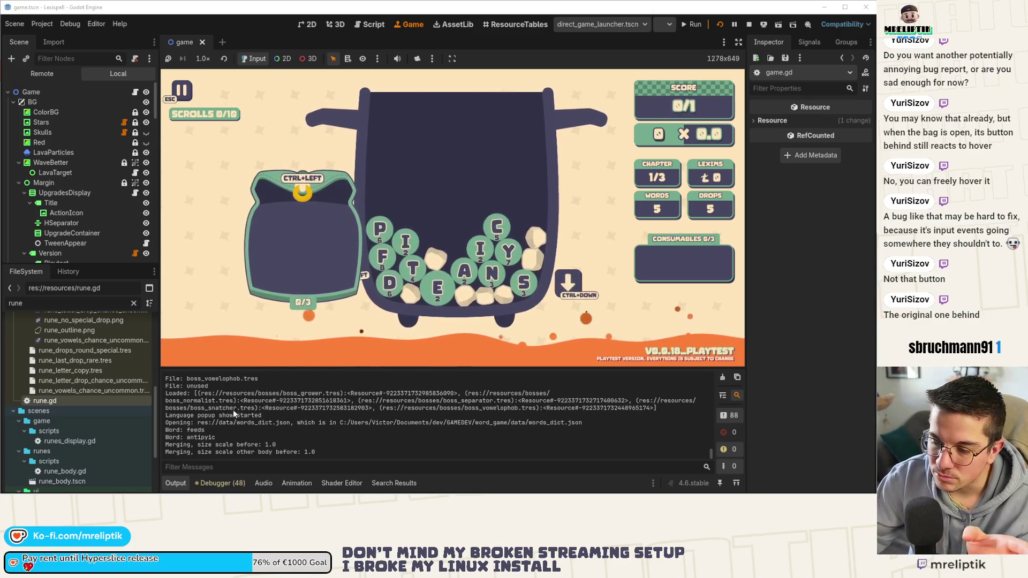
{"action": "left_click", "coordinate": [176, 484]}
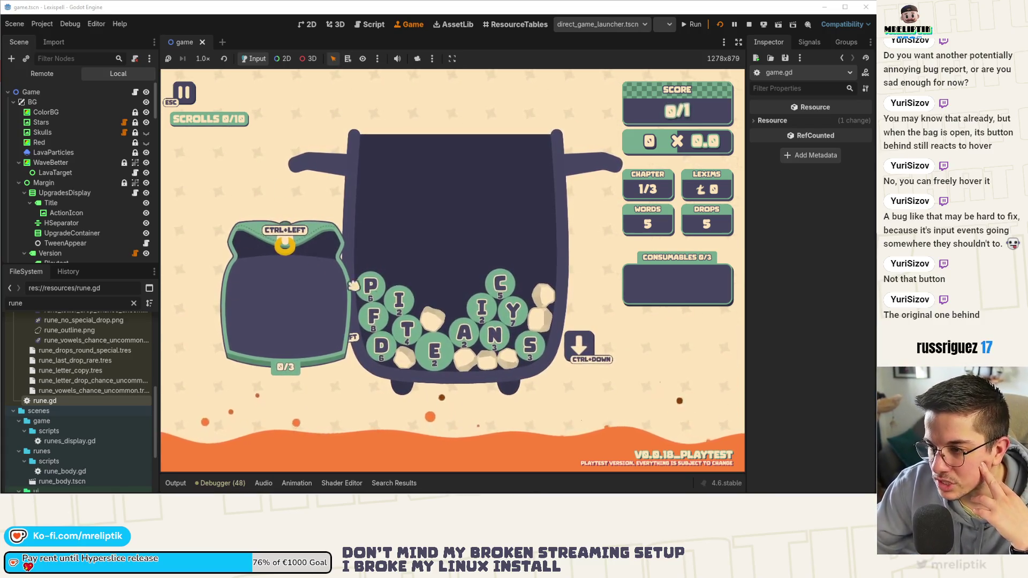
{"action": "left_click", "coordinate": [343, 334]}
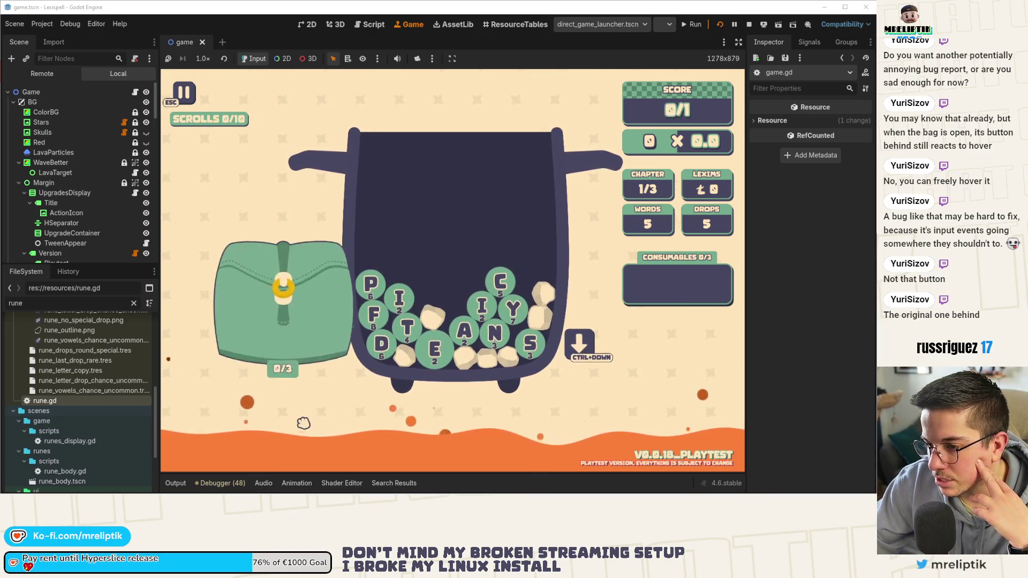
{"action": "key", "text": "ctrl+Left"}
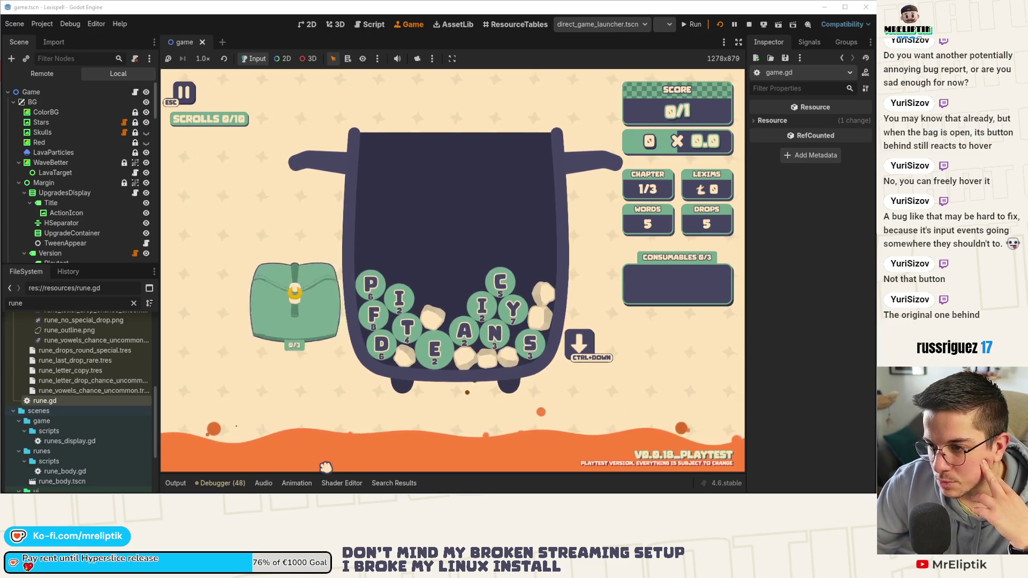
{"action": "left_click", "coordinate": [331, 357]}
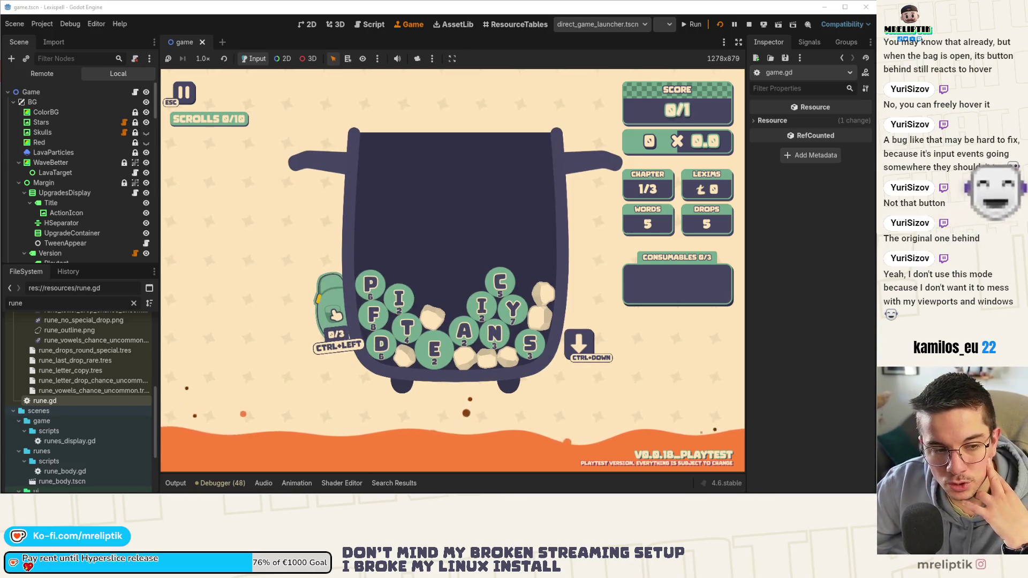
{"action": "left_click", "coordinate": [336, 315]}
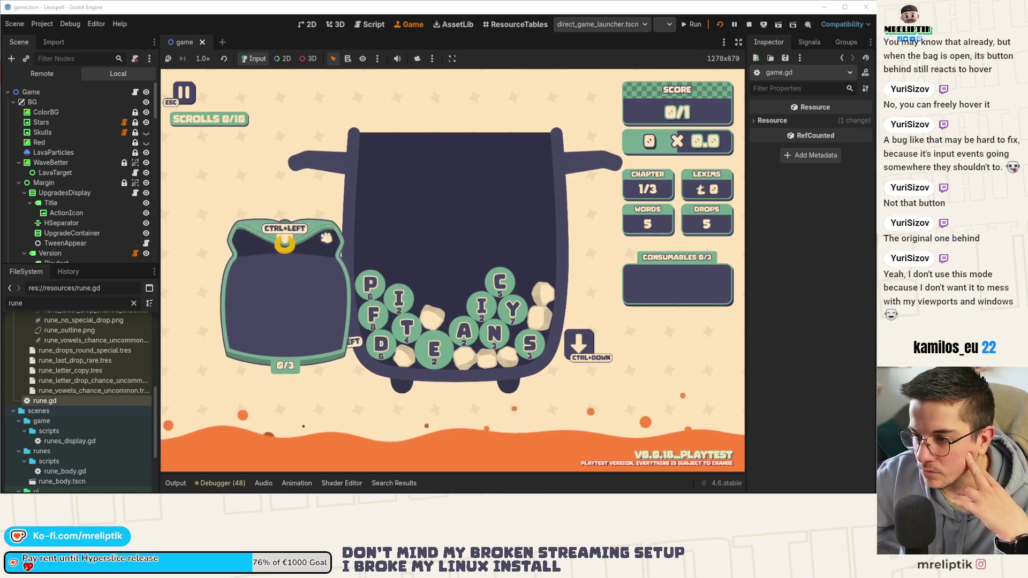
{"action": "left_click", "coordinate": [307, 364]}
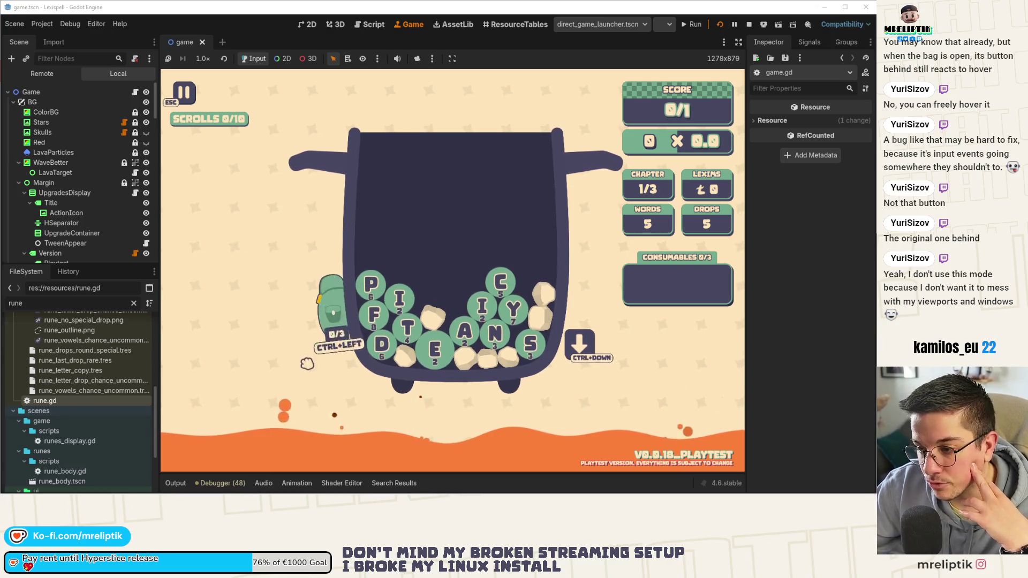
{"action": "left_click", "coordinate": [331, 314]}
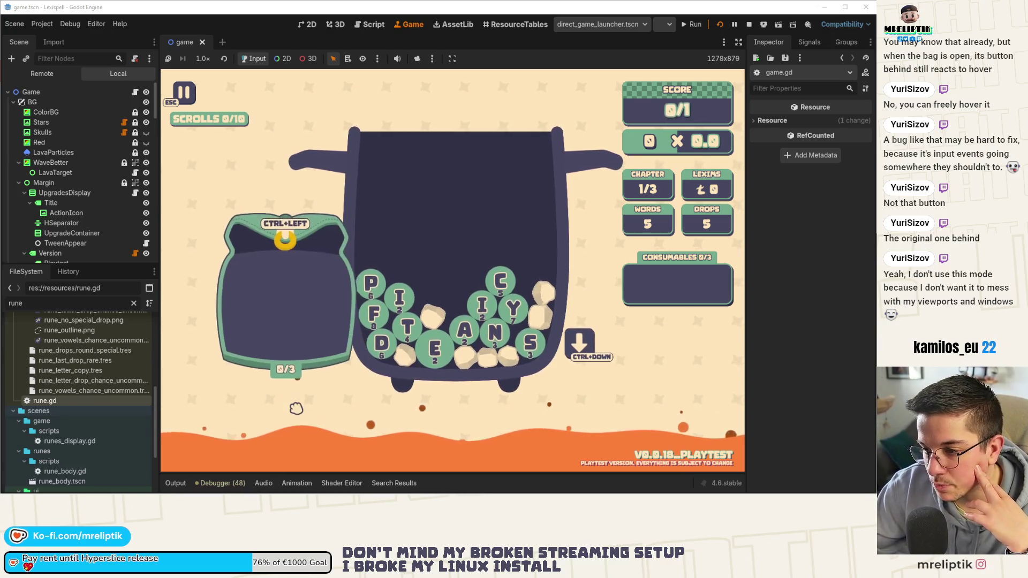
{"action": "left_click", "coordinate": [287, 247]}
{"action": "left_click", "coordinate": [331, 321]}
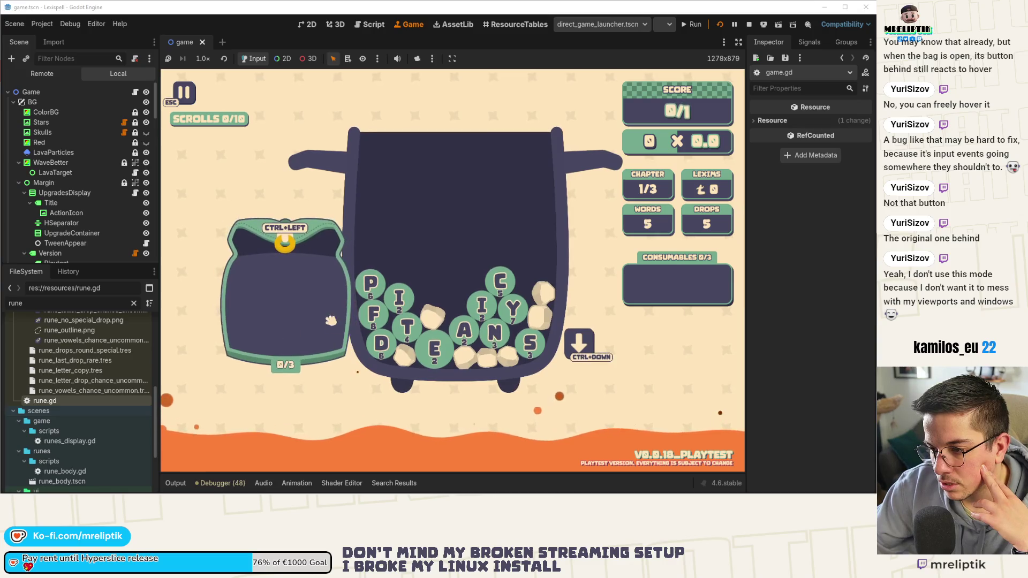
{"action": "left_click", "coordinate": [330, 319]}
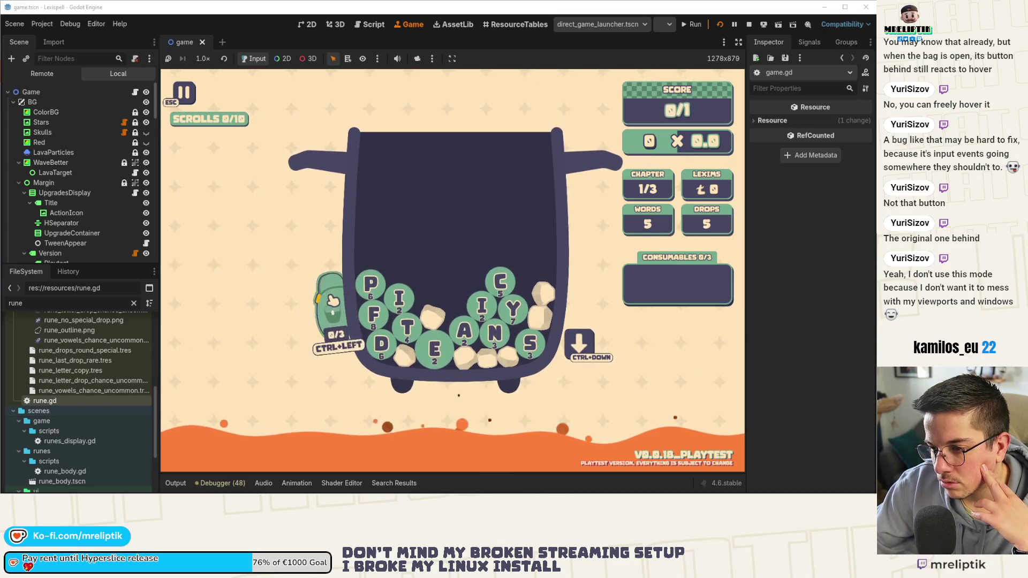
{"action": "left_click", "coordinate": [284, 242]}
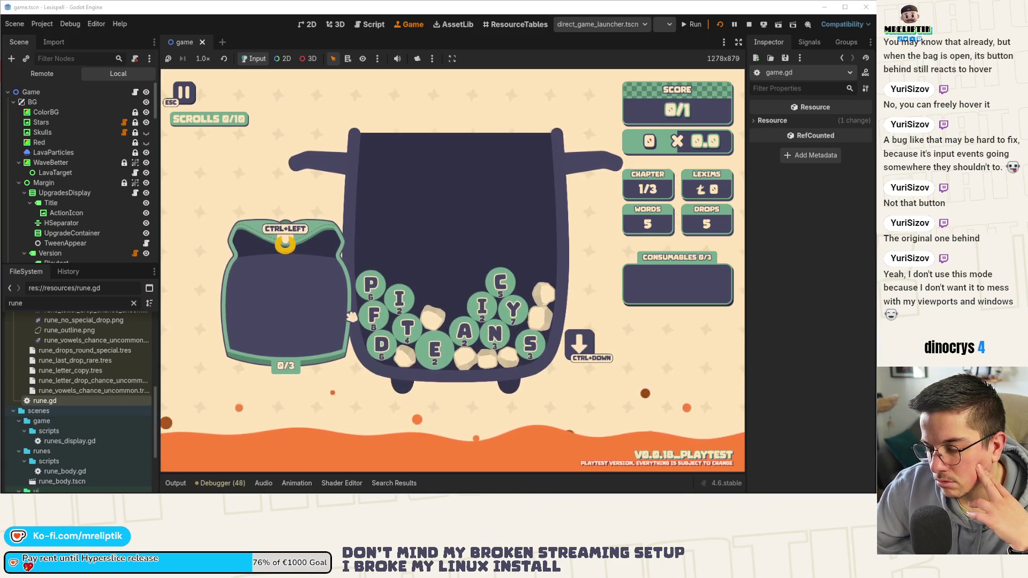
{"action": "left_click", "coordinate": [294, 246]}
{"action": "left_click", "coordinate": [327, 339]}
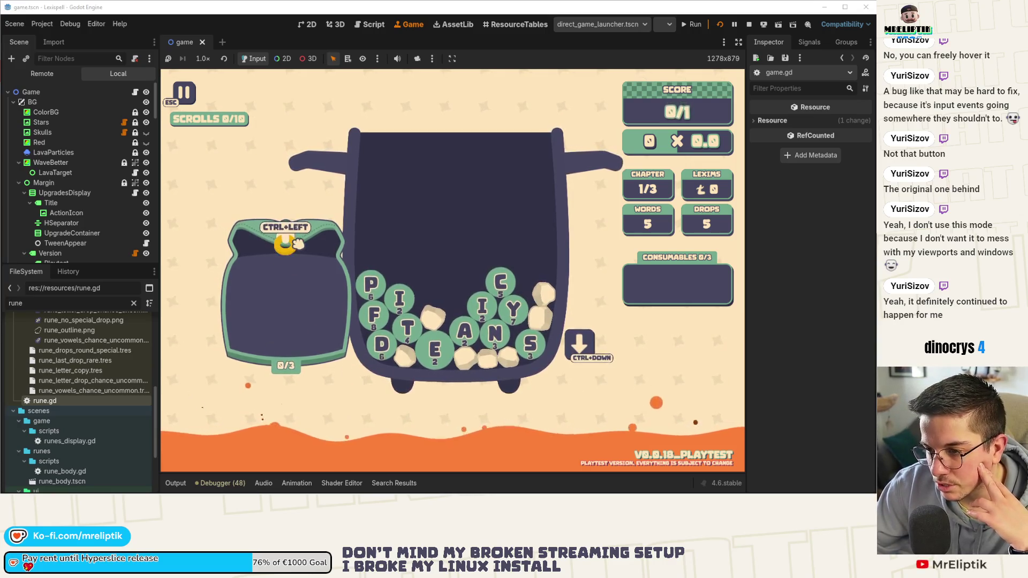
{"action": "left_click", "coordinate": [277, 249]}
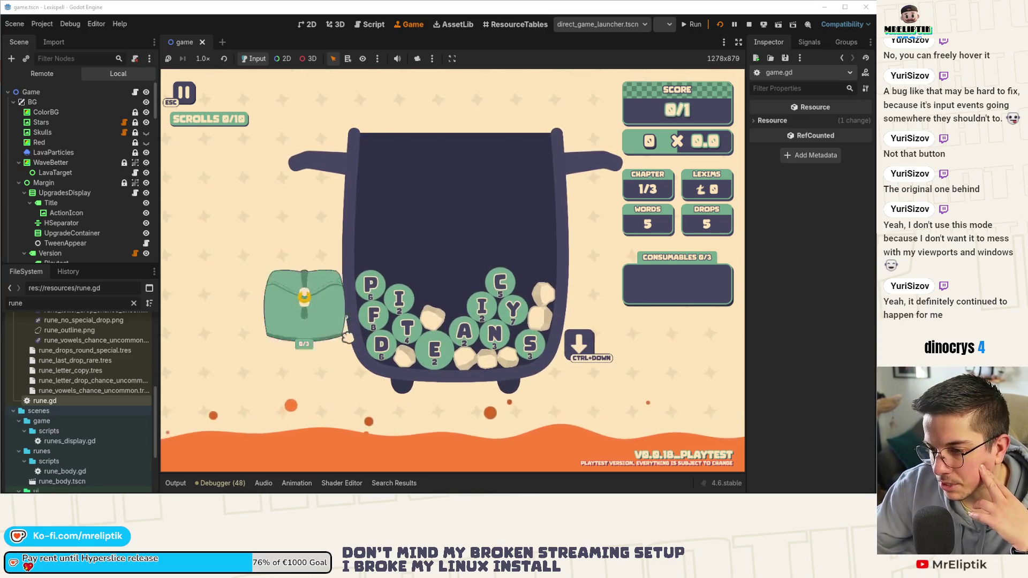
{"action": "left_click", "coordinate": [349, 312]}
{"action": "left_click", "coordinate": [321, 324]}
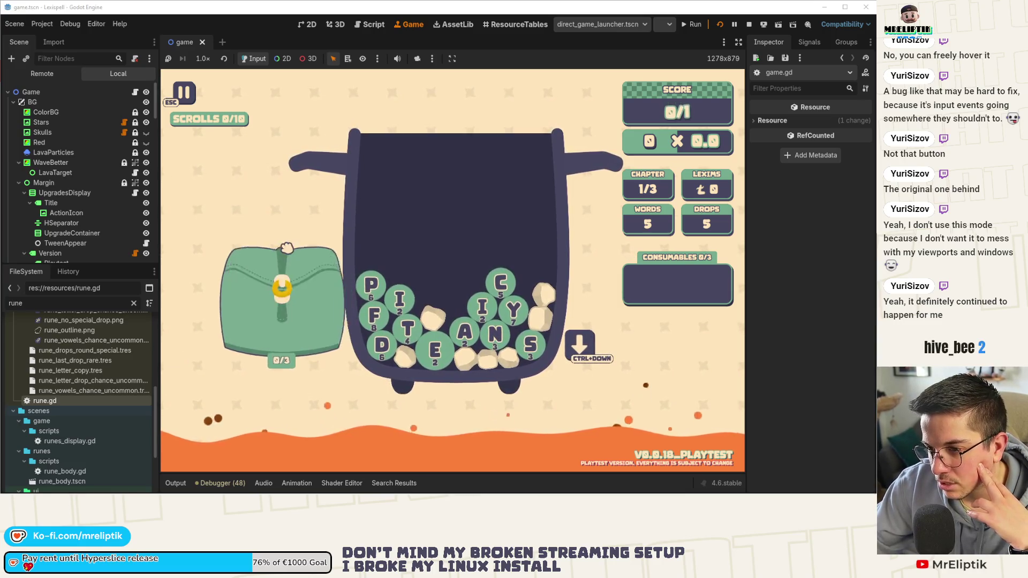
{"action": "left_click", "coordinate": [311, 281]}
{"action": "left_click", "coordinate": [313, 283]}
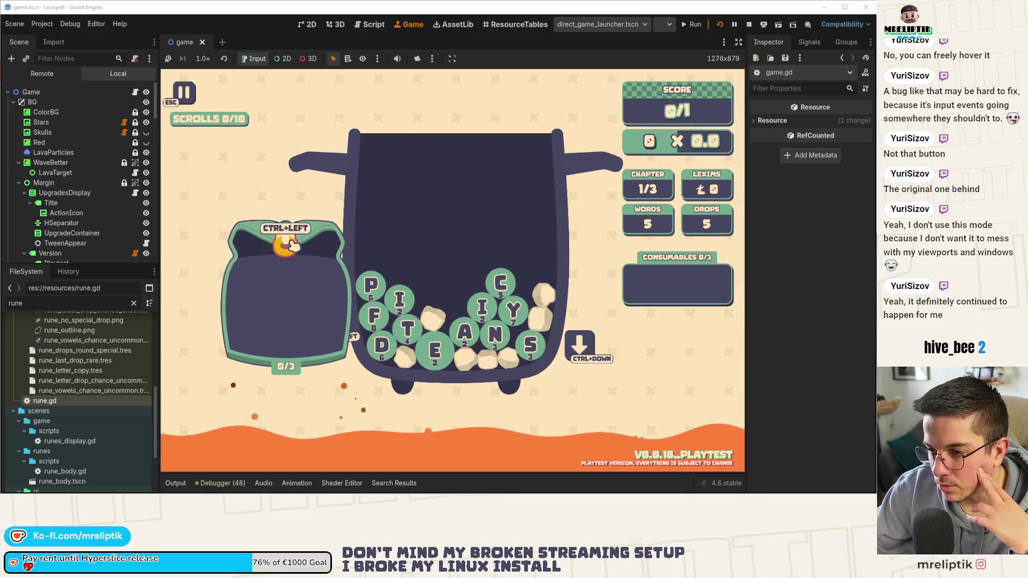
{"action": "left_click", "coordinate": [292, 245]}
{"action": "left_click", "coordinate": [290, 239]}
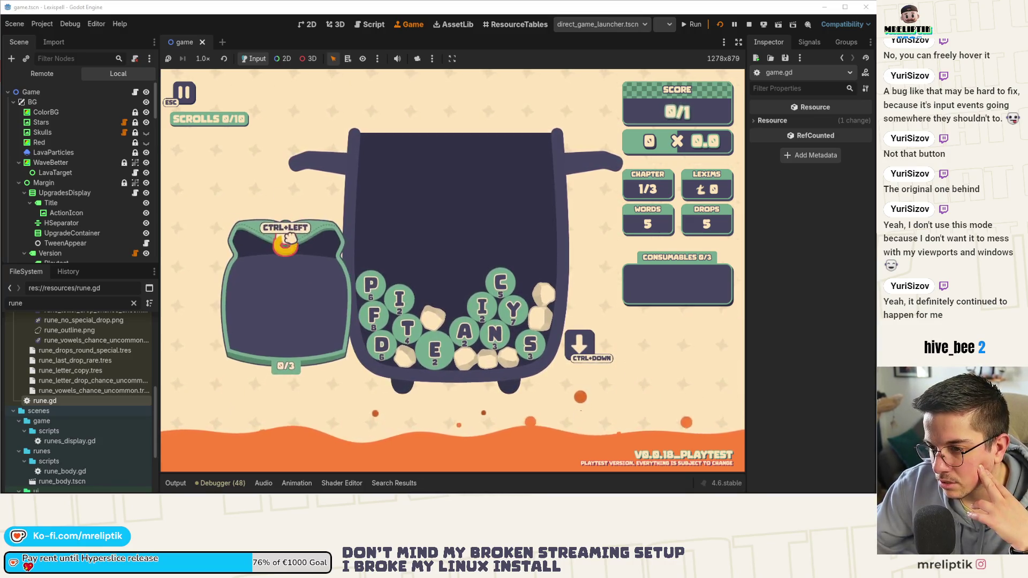
{"action": "left_click", "coordinate": [319, 327]}
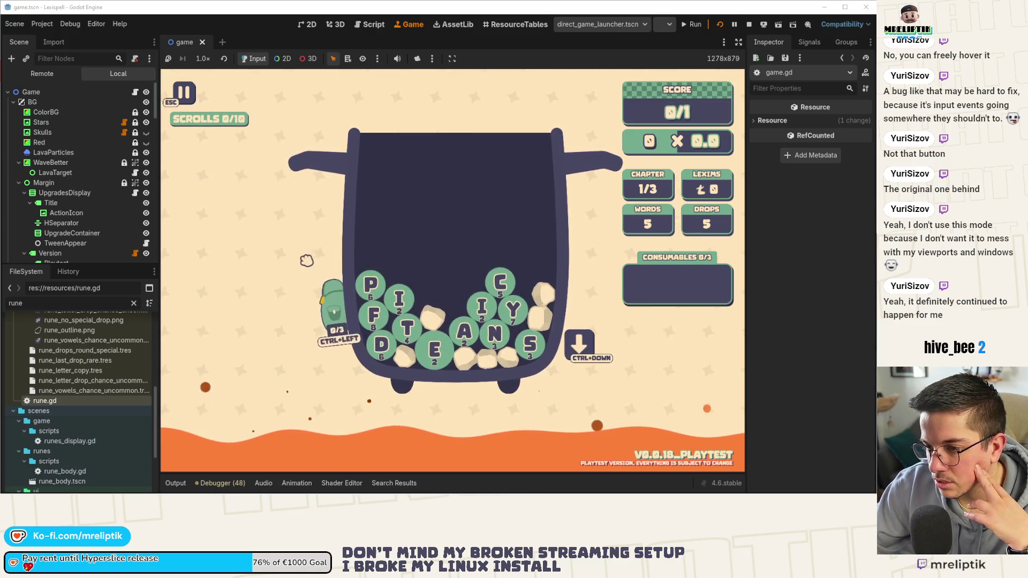
{"action": "left_click", "coordinate": [291, 231]}
{"action": "left_click", "coordinate": [291, 230]}
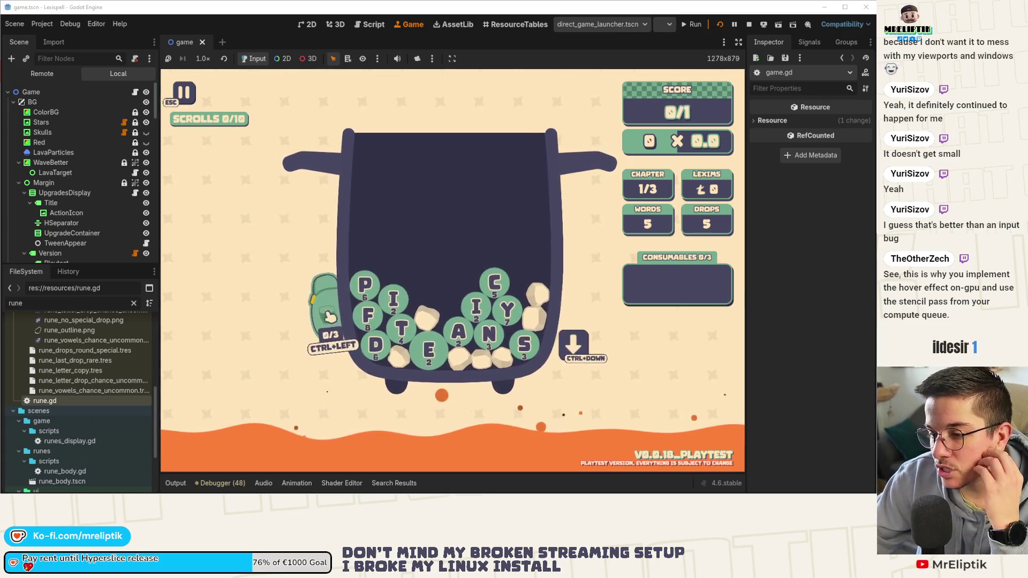
{"action": "left_click", "coordinate": [331, 317]}
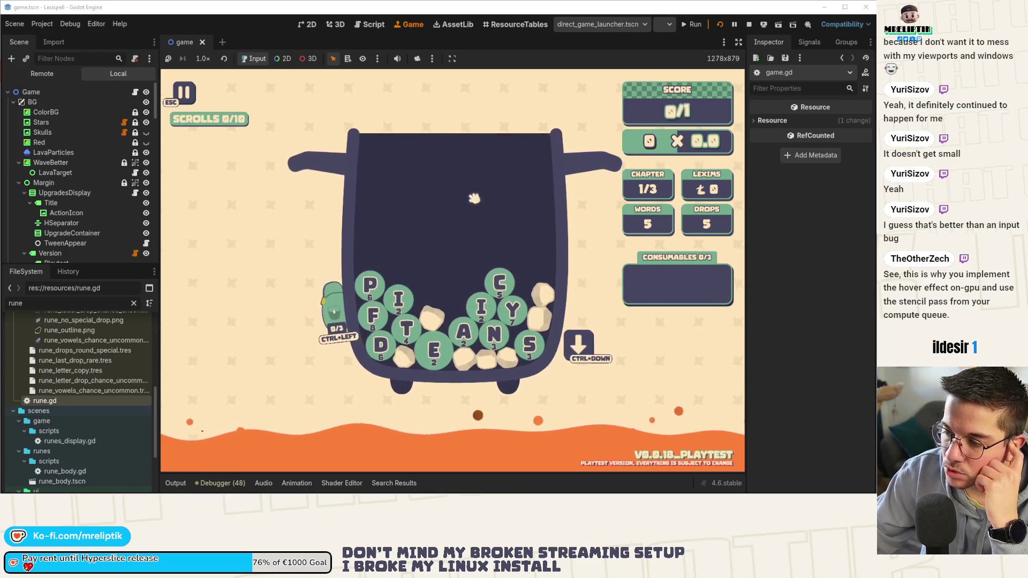
{"action": "left_click_drag", "start_coordinate": [333, 155], "coordinate": [324, 155]}
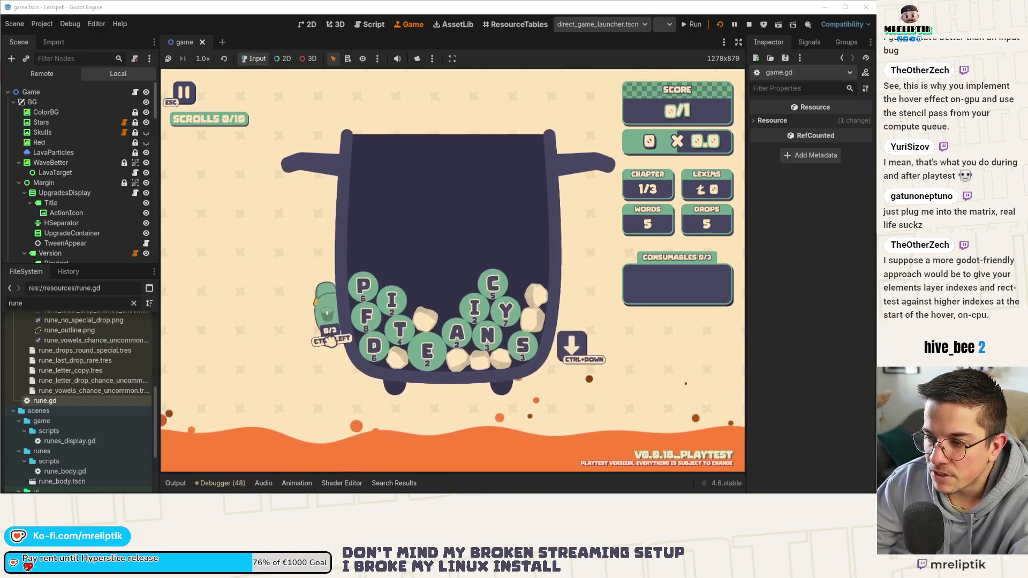
{"action": "left_click", "coordinate": [332, 323]}
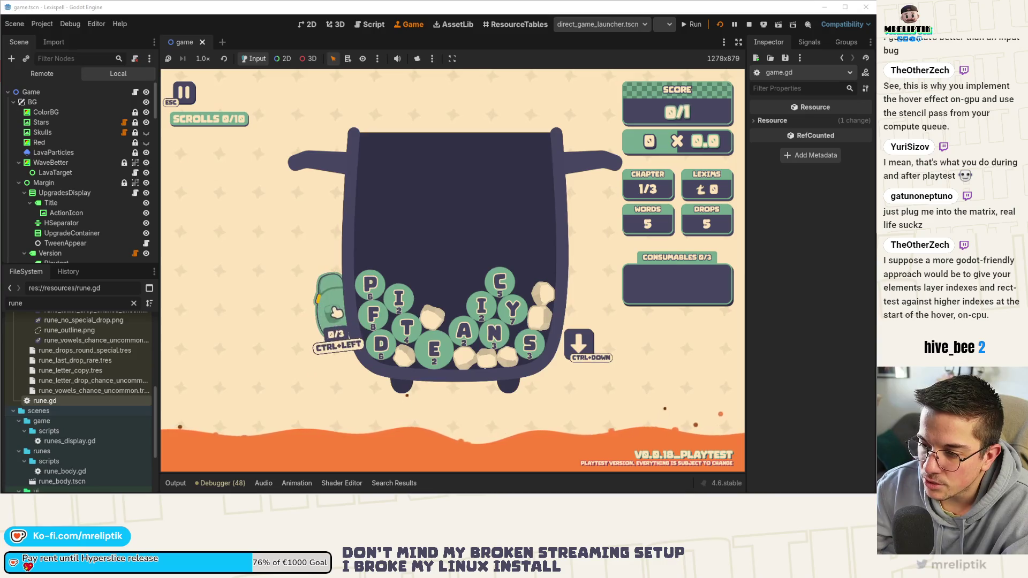
Step: Collapse the Jar and NextLetter branches in the Scene dock, then start filtering nodes by name
{"action": "mouse_move", "coordinate": [316, 300]}
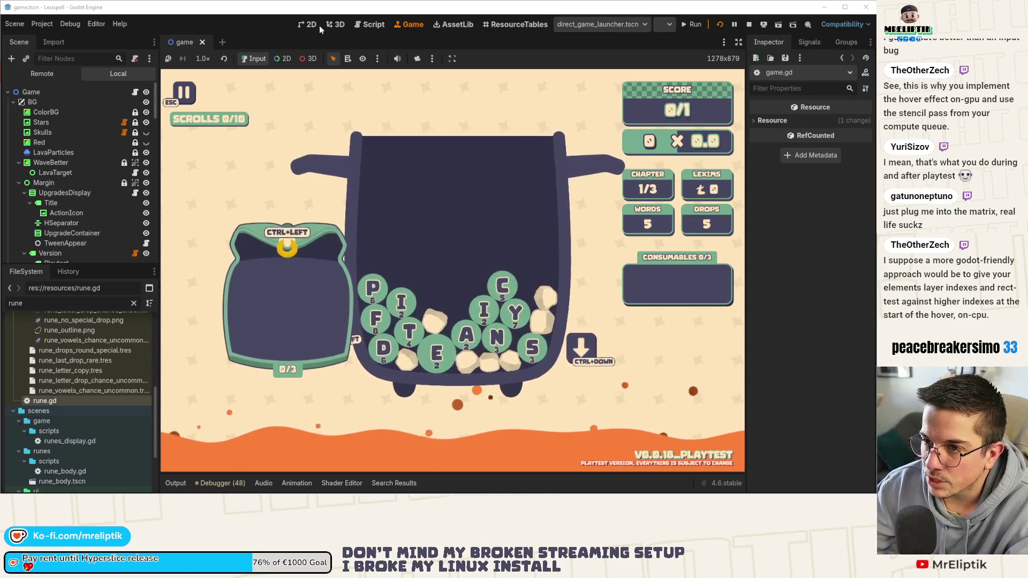
{"action": "scroll", "coordinate": [61, 203], "scroll_direction": "down", "scroll_amount": 3}
{"action": "scroll", "coordinate": [61, 204], "scroll_direction": "up", "scroll_amount": 2}
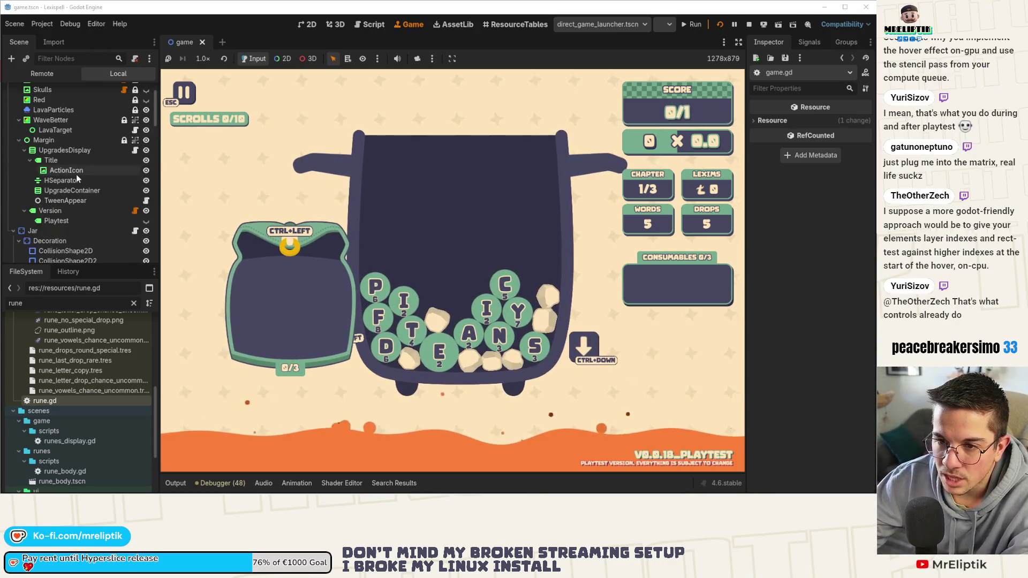
{"action": "scroll", "coordinate": [87, 198], "scroll_direction": "up", "scroll_amount": 2}
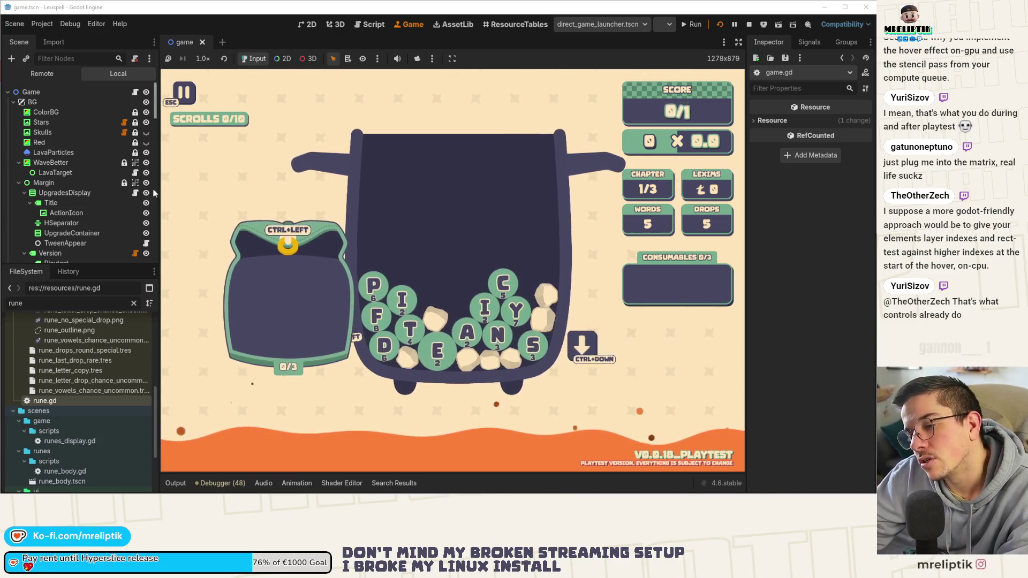
{"action": "scroll", "coordinate": [97, 192], "scroll_direction": "down", "scroll_amount": 6}
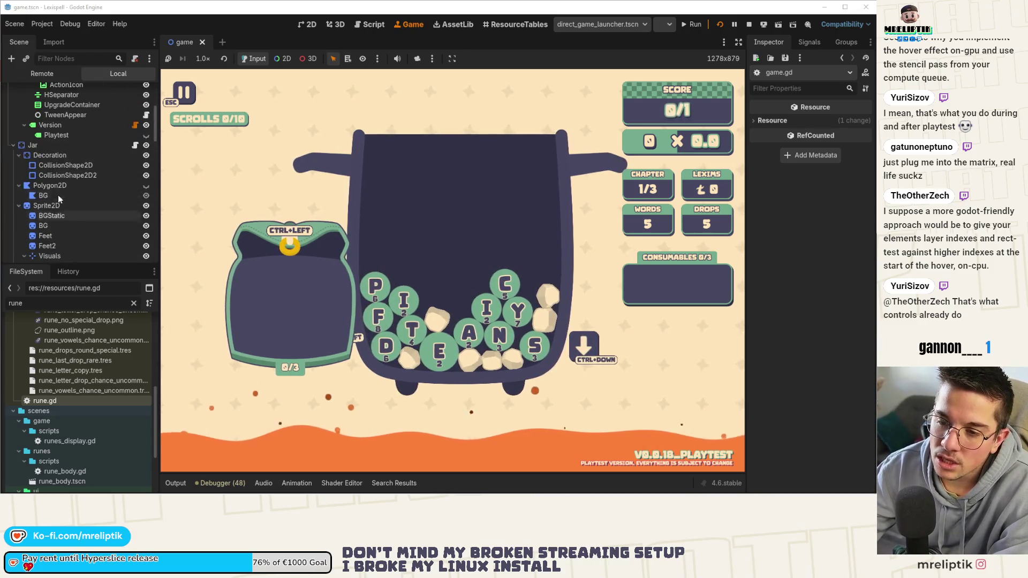
{"action": "left_click", "coordinate": [13, 145]}
{"action": "scroll", "coordinate": [57, 236], "scroll_direction": "down", "scroll_amount": 1}
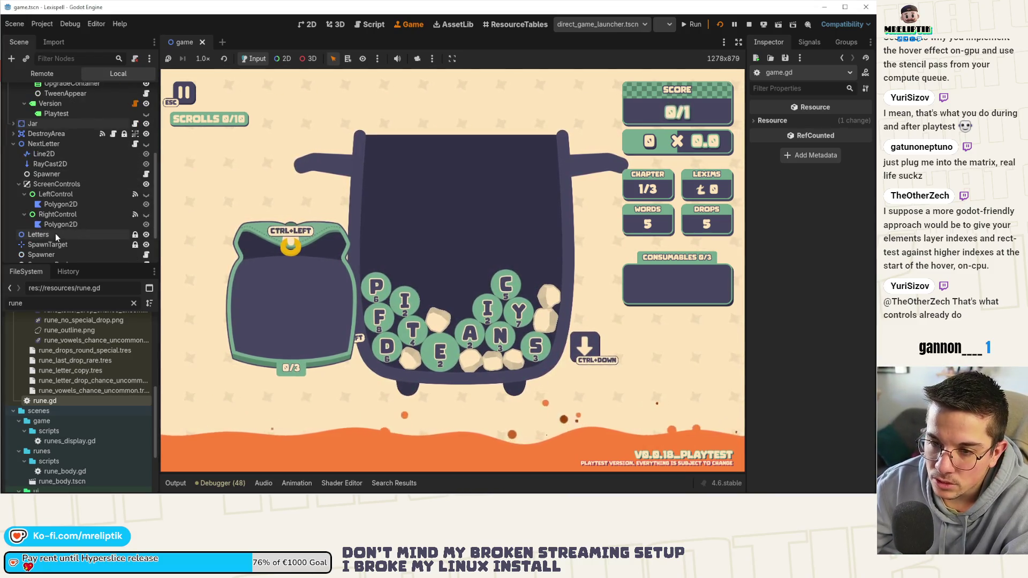
{"action": "left_click", "coordinate": [13, 143]}
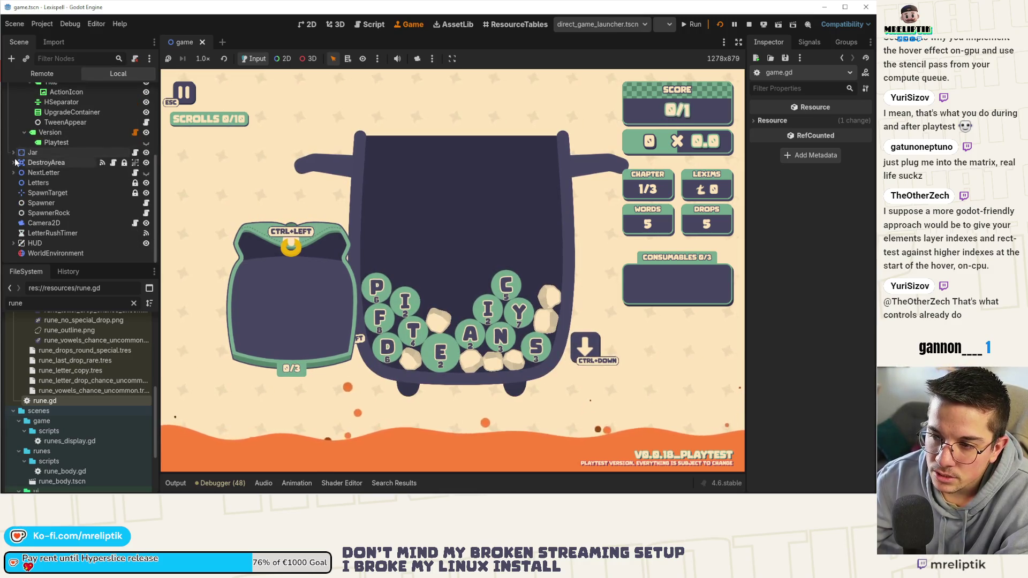
{"action": "scroll", "coordinate": [16, 163], "scroll_direction": "up", "scroll_amount": 3}
{"action": "scroll", "coordinate": [43, 166], "scroll_direction": "up", "scroll_amount": 3}
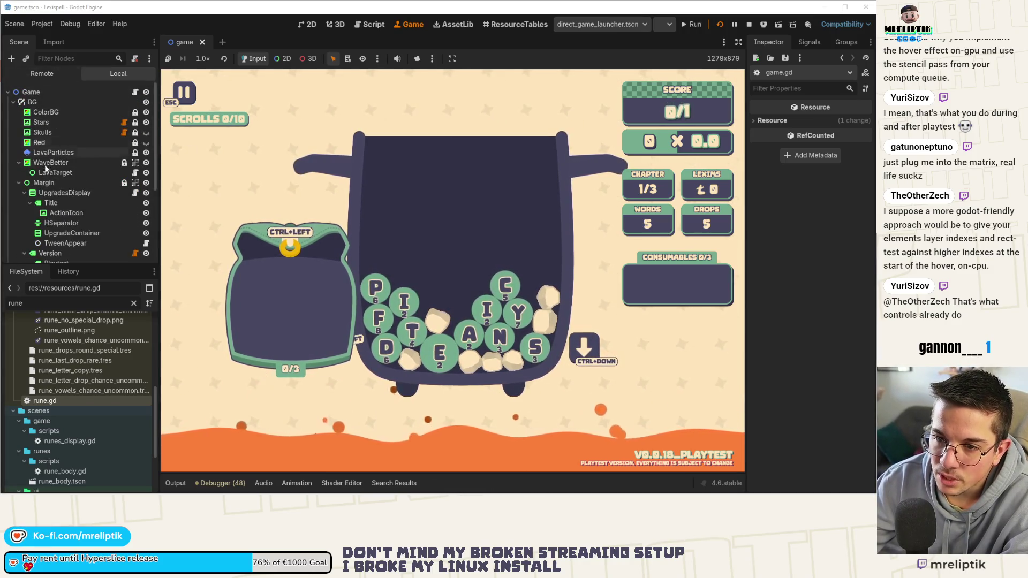
{"action": "left_click", "coordinate": [58, 59]}
Step: Filter the scene tree for 'backp' to find the Backpack nodes, then clear the filter
{"action": "type", "text": "backap"}
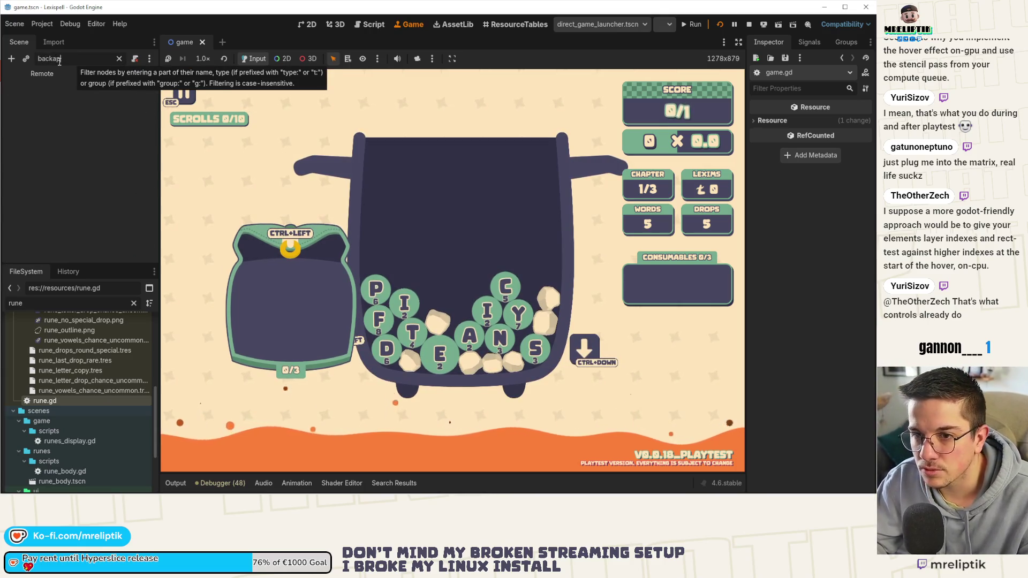
{"action": "key", "text": "BackSpace"}
{"action": "key", "text": "BackSpace"}
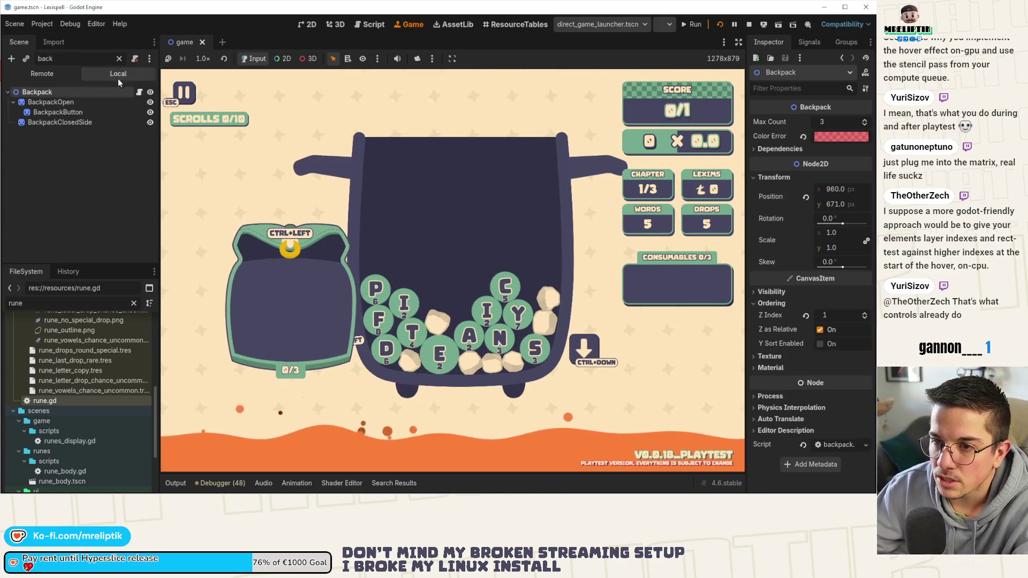
{"action": "left_click", "coordinate": [119, 58]}
Step: Expand the Jar branch in the Remote tree, then switch to the browser showing control.cpp
{"action": "scroll", "coordinate": [58, 178], "scroll_direction": "down", "scroll_amount": 2}
{"action": "scroll", "coordinate": [66, 187], "scroll_direction": "up", "scroll_amount": 2}
{"action": "scroll", "coordinate": [58, 182], "scroll_direction": "down", "scroll_amount": 2}
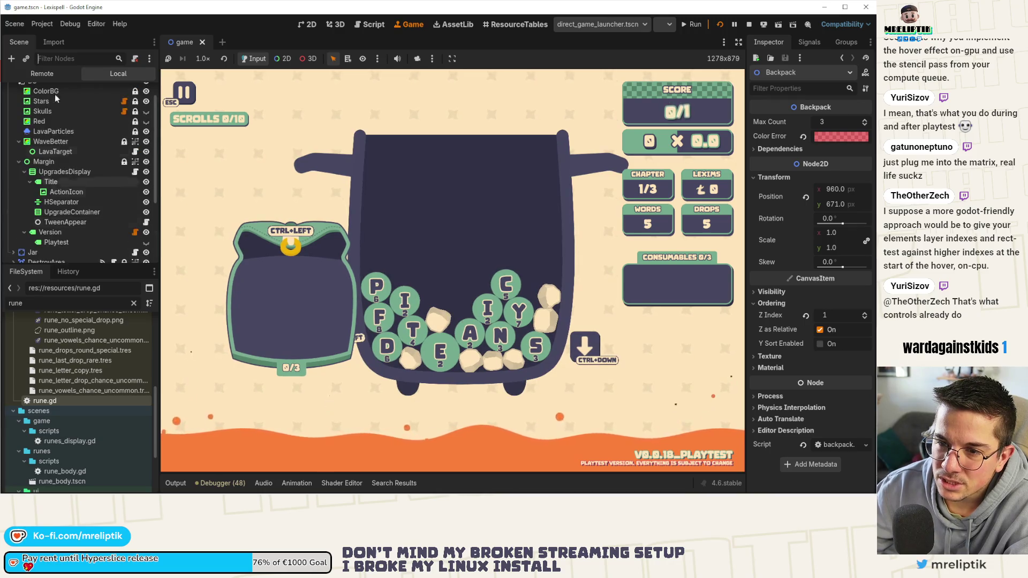
{"action": "scroll", "coordinate": [32, 134], "scroll_direction": "down", "scroll_amount": 5}
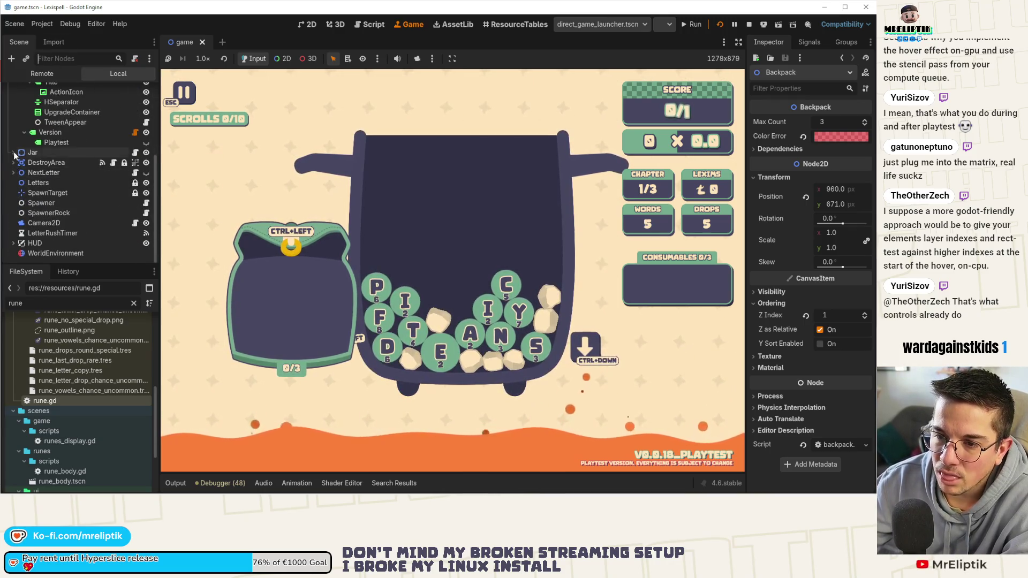
{"action": "left_click", "coordinate": [13, 153]}
{"action": "scroll", "coordinate": [54, 182], "scroll_direction": "down", "scroll_amount": 5}
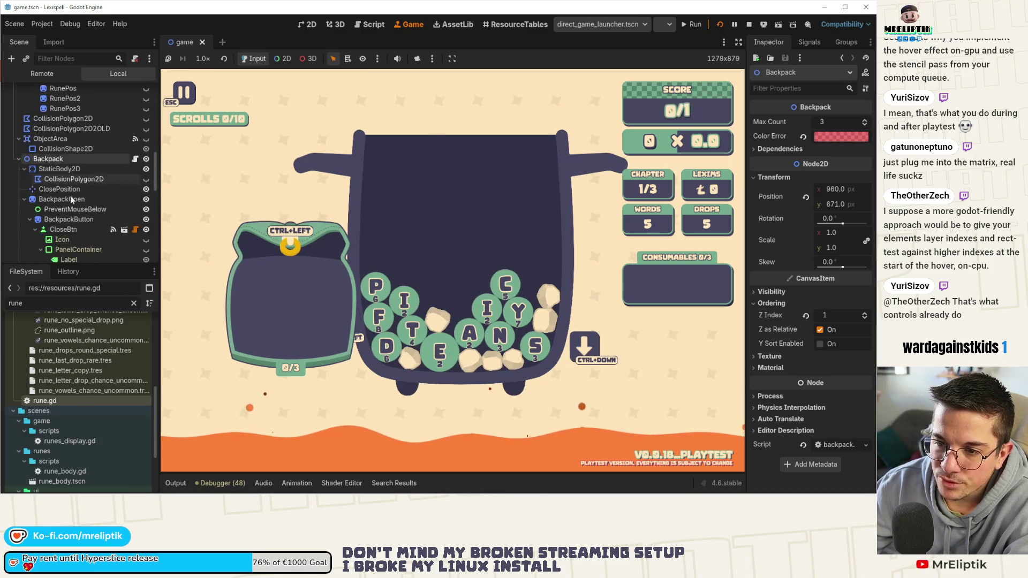
{"action": "scroll", "coordinate": [72, 200], "scroll_direction": "down", "scroll_amount": 3}
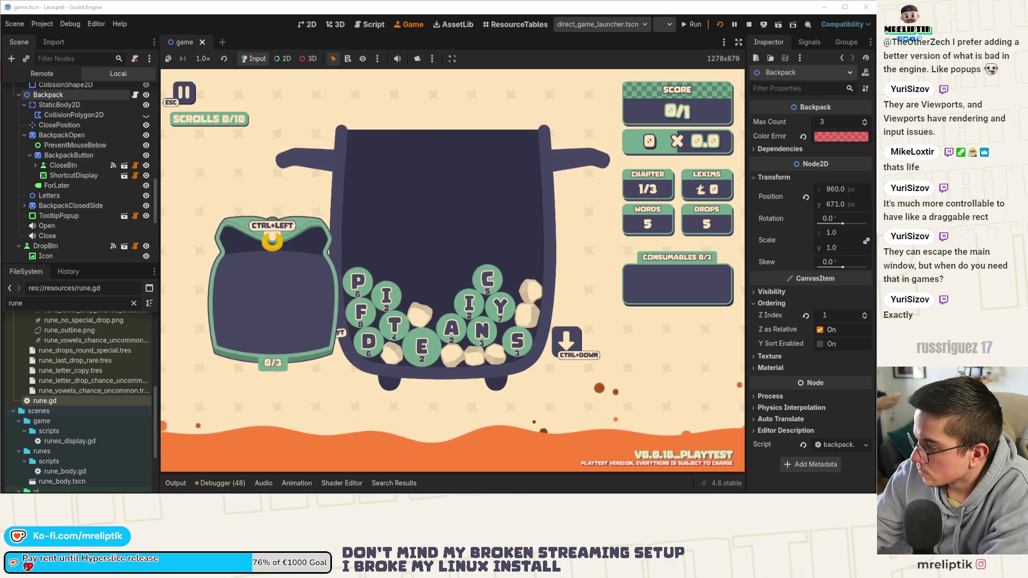
{"action": "key", "text": "alt+Tab"}
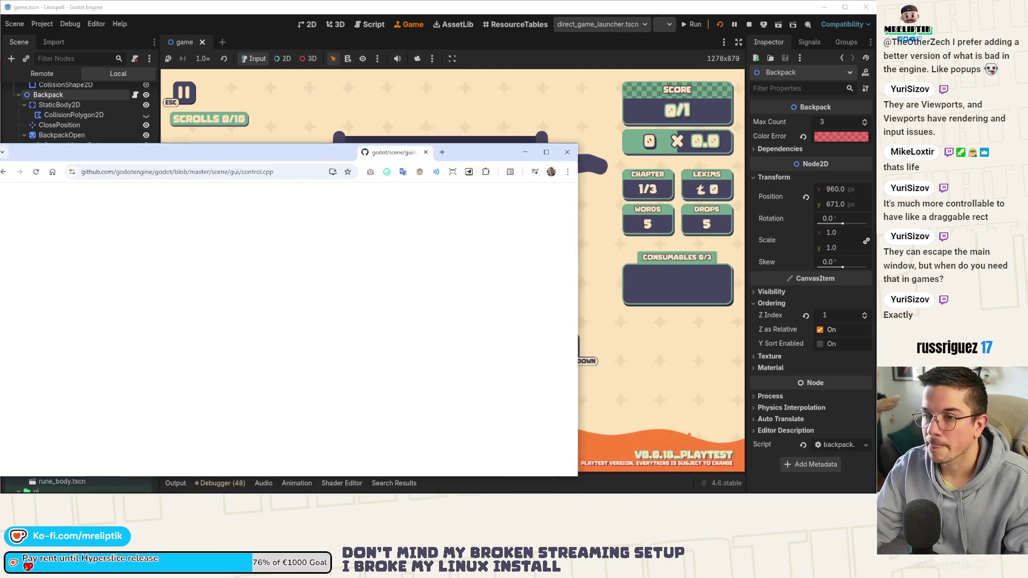
Step: Maximize the browser, scroll control.cpp to _edit_get_state, and search the page for 'pivot_offset_re'
{"action": "left_click_drag", "start_coordinate": [330, 156], "coordinate": [389, 129]}
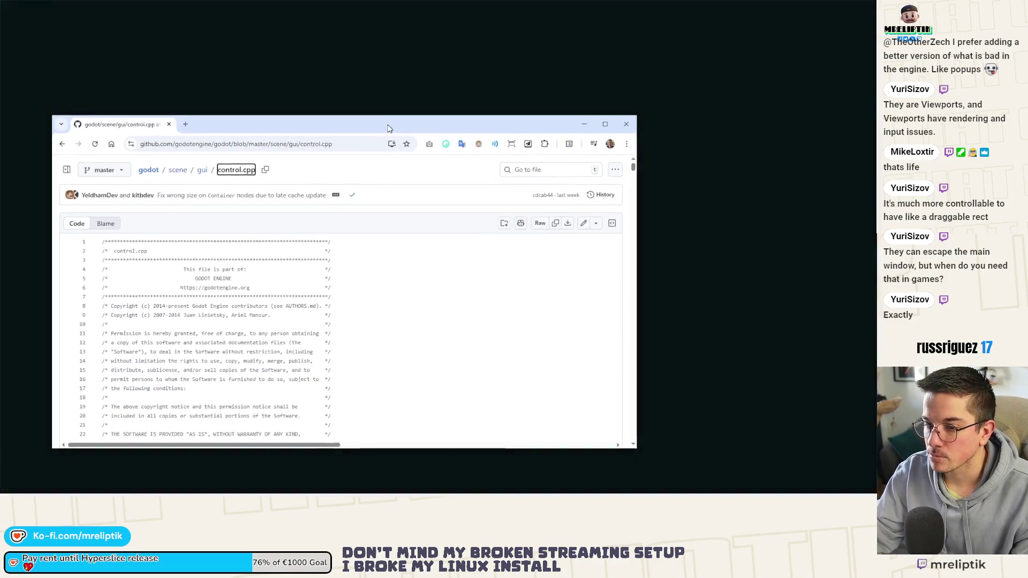
{"action": "double_click", "coordinate": [389, 128]}
{"action": "scroll", "coordinate": [312, 371], "scroll_direction": "down", "scroll_amount": 5}
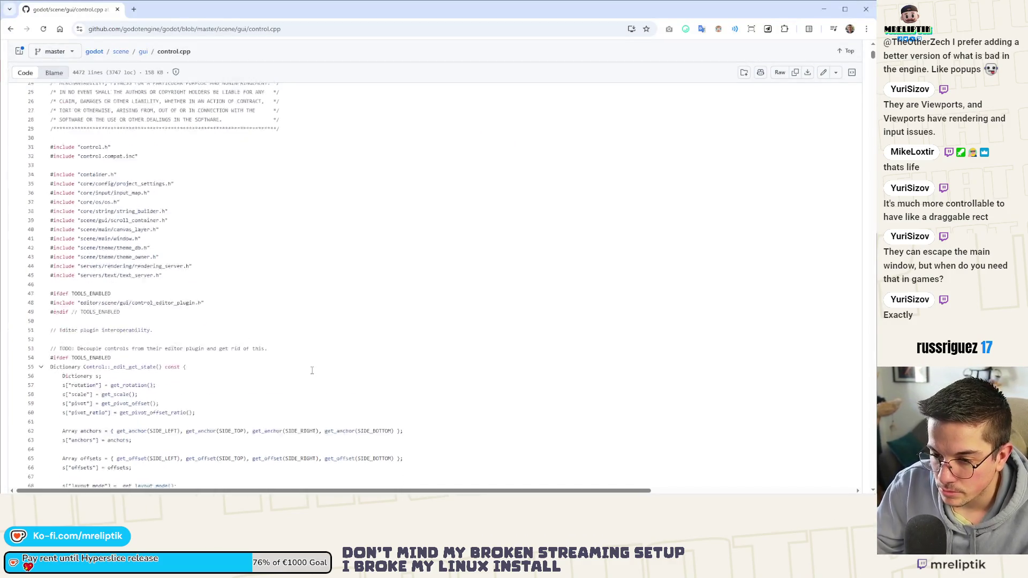
{"action": "scroll", "coordinate": [312, 371], "scroll_direction": "down", "scroll_amount": 3}
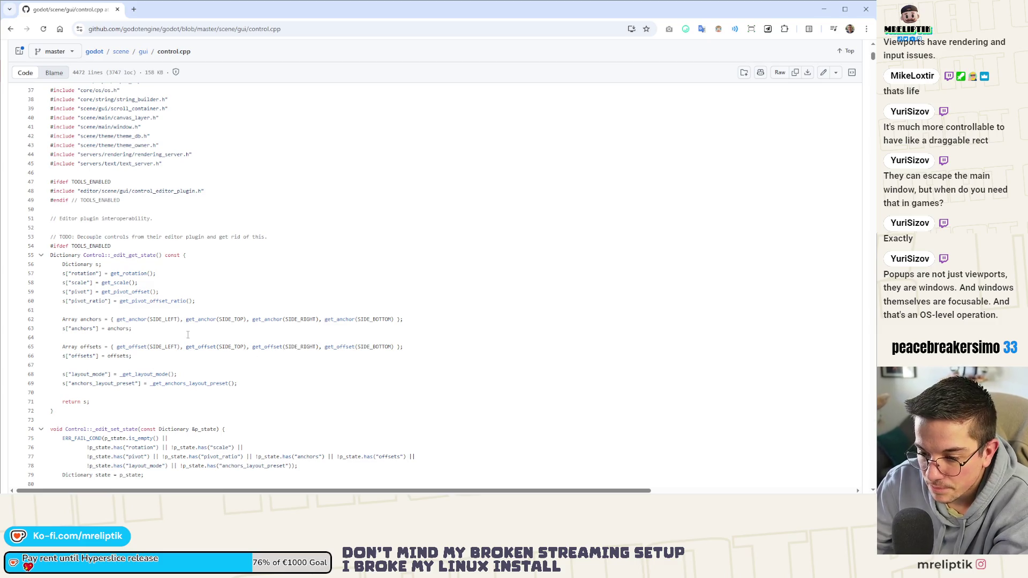
{"action": "key", "text": "ctrl+f"}
{"action": "type", "text": "pivot"}
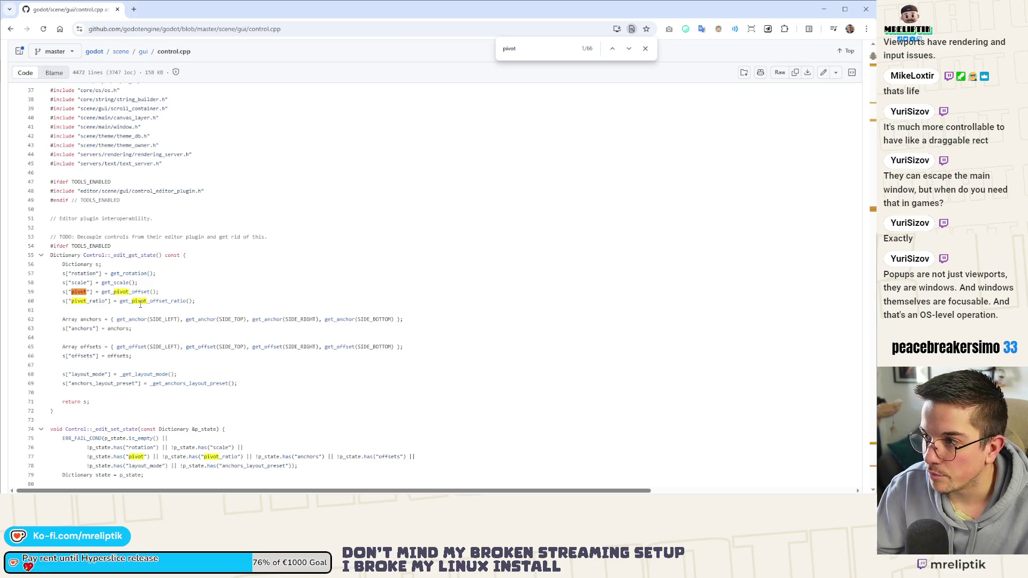
{"action": "type", "text": "_offset_re"}
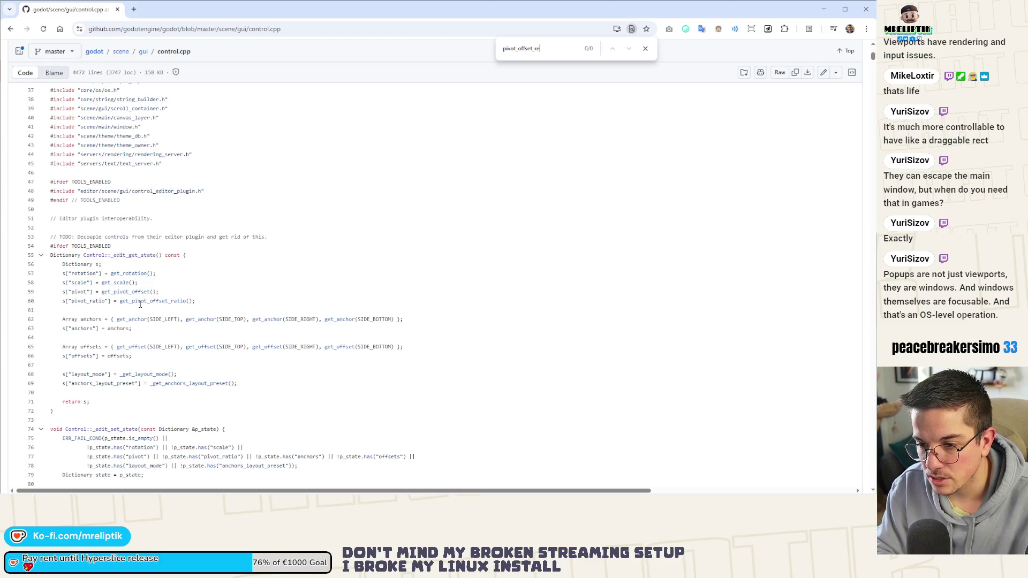
Step: Correct the page search to 'pivot_offset_ratio' and step through its first matches
{"action": "key", "text": "BackSpace"}
{"action": "type", "text": "atio"}
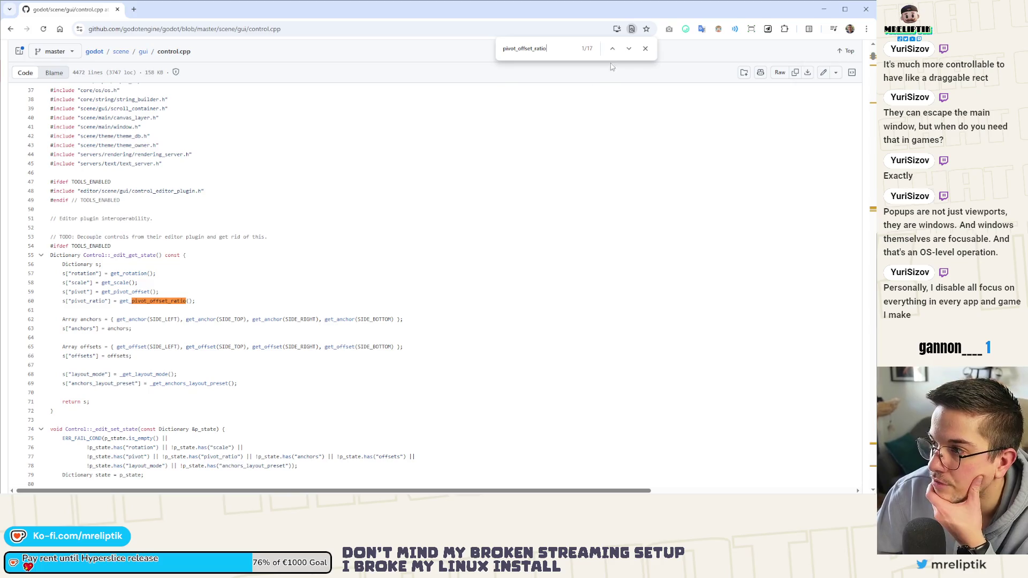
{"action": "left_click", "coordinate": [630, 49]}
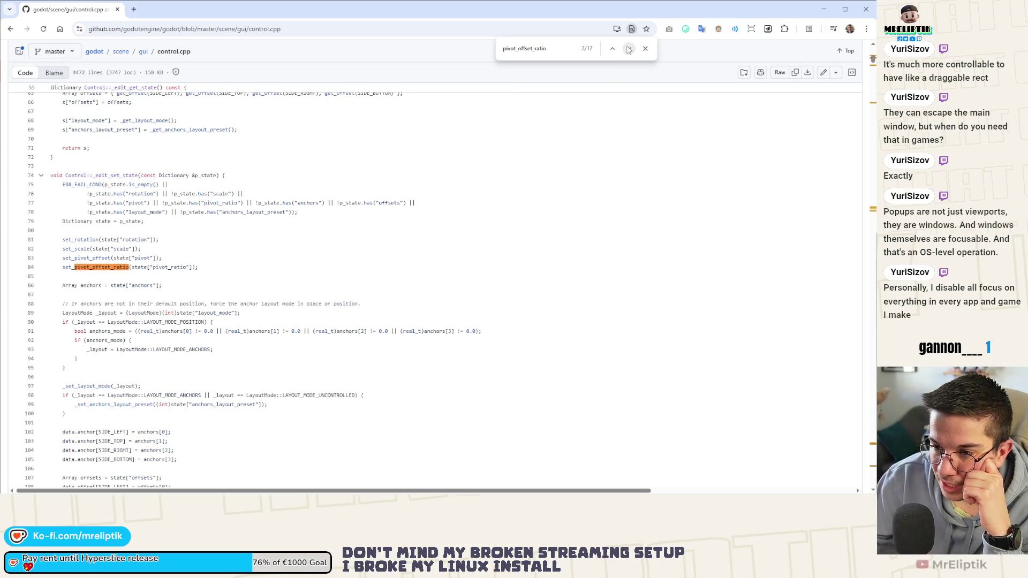
{"action": "left_click", "coordinate": [630, 48]}
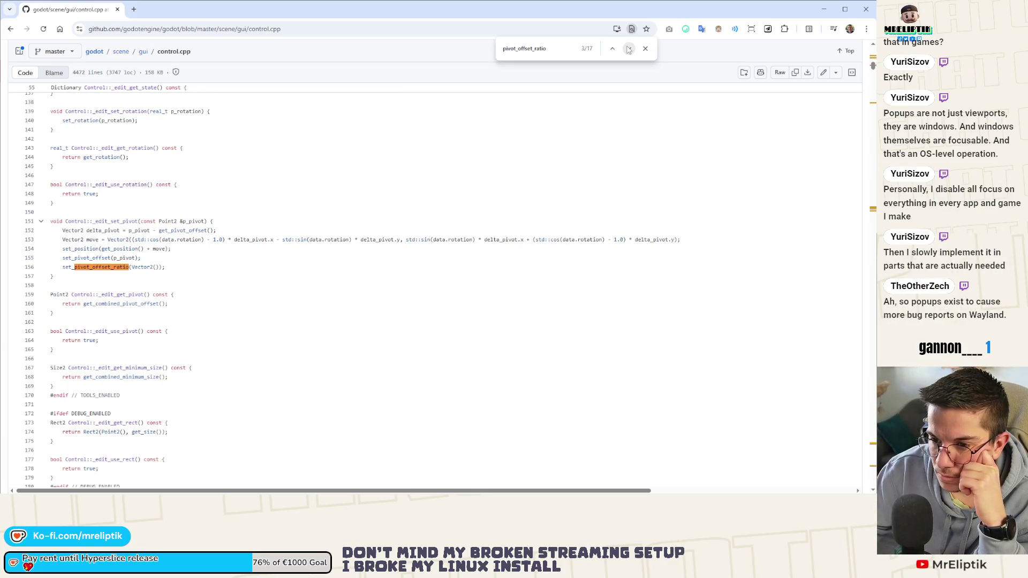
{"action": "left_click", "coordinate": [629, 49]}
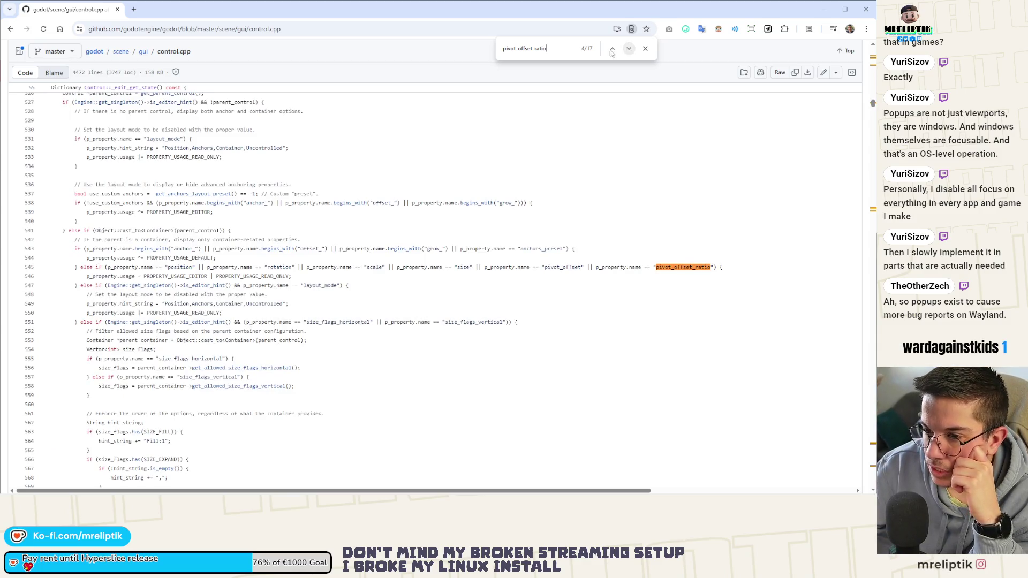
Step: Step through the pivot_offset_ratio setter, getter and combined calculation to its binding at line 4031
{"action": "left_click", "coordinate": [631, 50]}
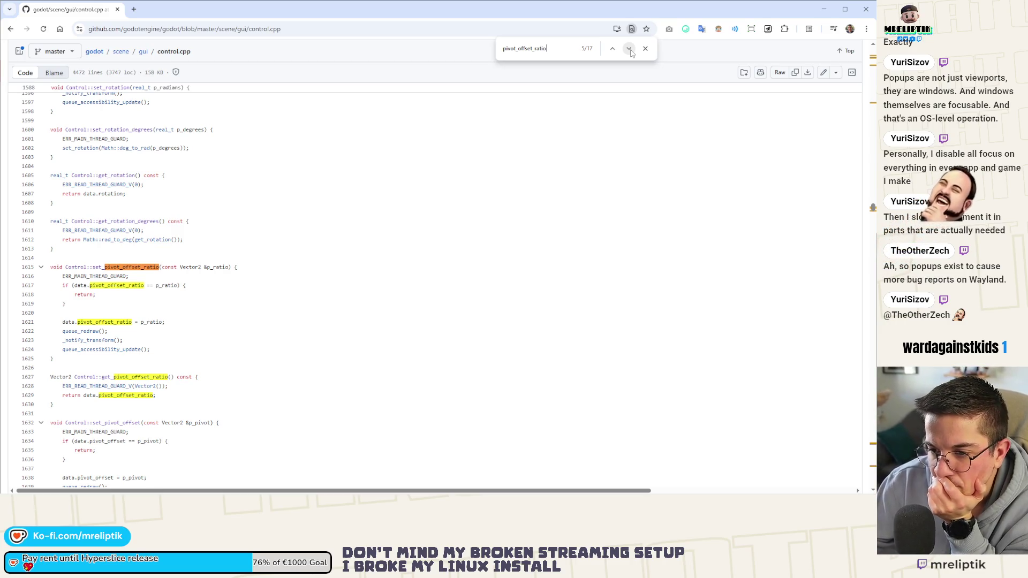
{"action": "left_click", "coordinate": [629, 49]}
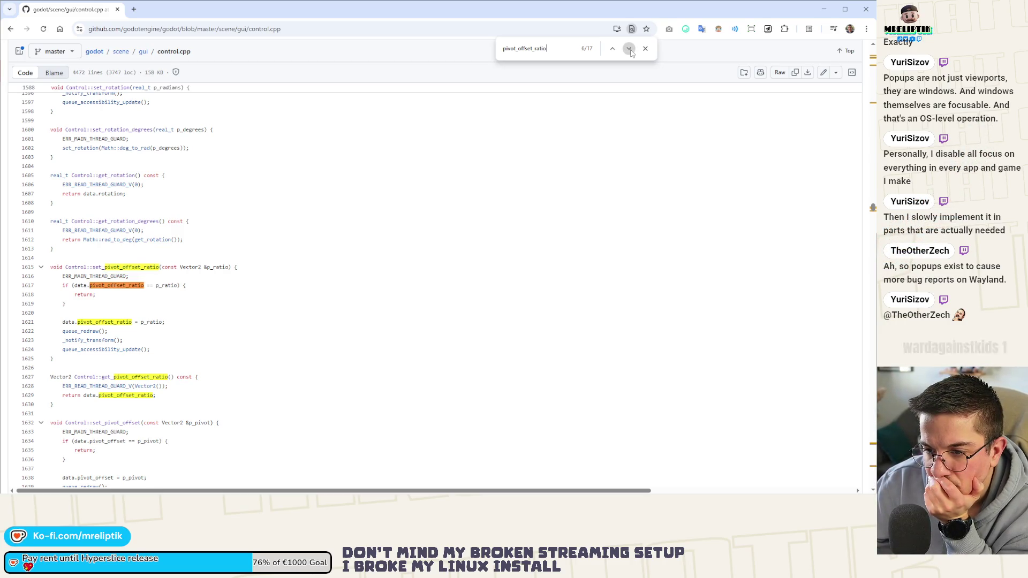
{"action": "left_click", "coordinate": [630, 49]}
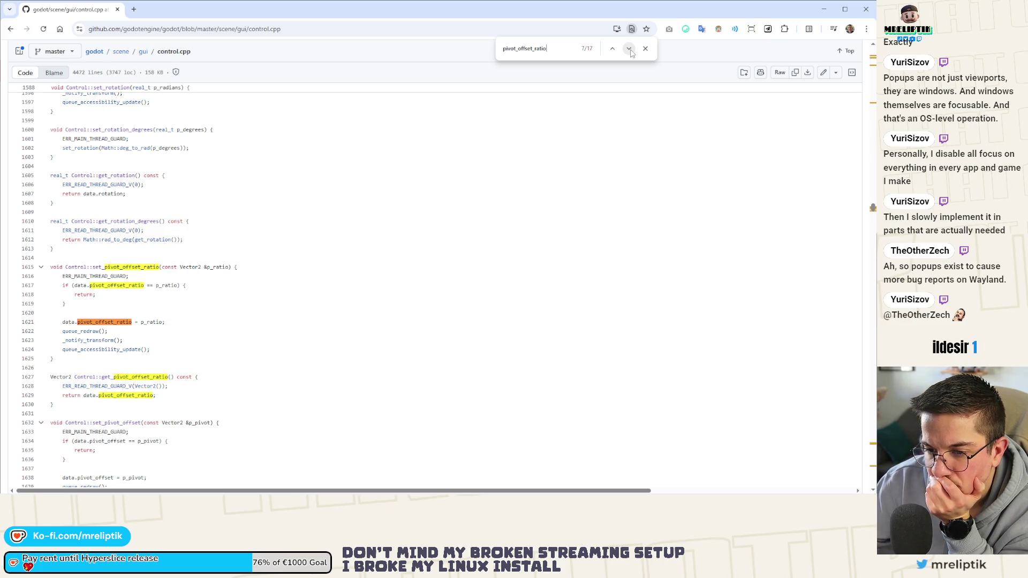
{"action": "left_click", "coordinate": [630, 48]}
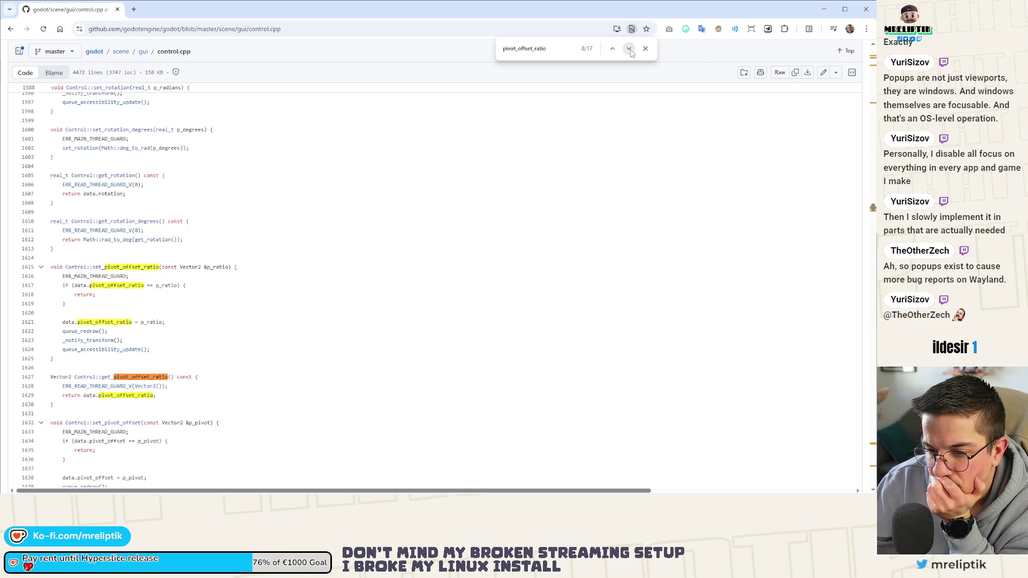
{"action": "left_click", "coordinate": [630, 49]}
{"action": "left_click", "coordinate": [630, 49]}
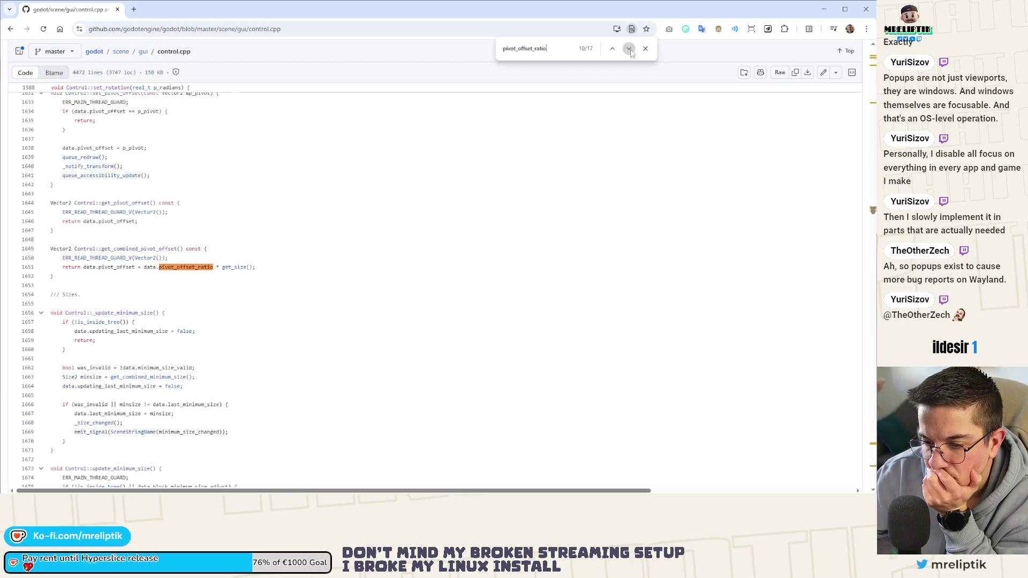
{"action": "left_click", "coordinate": [631, 50]}
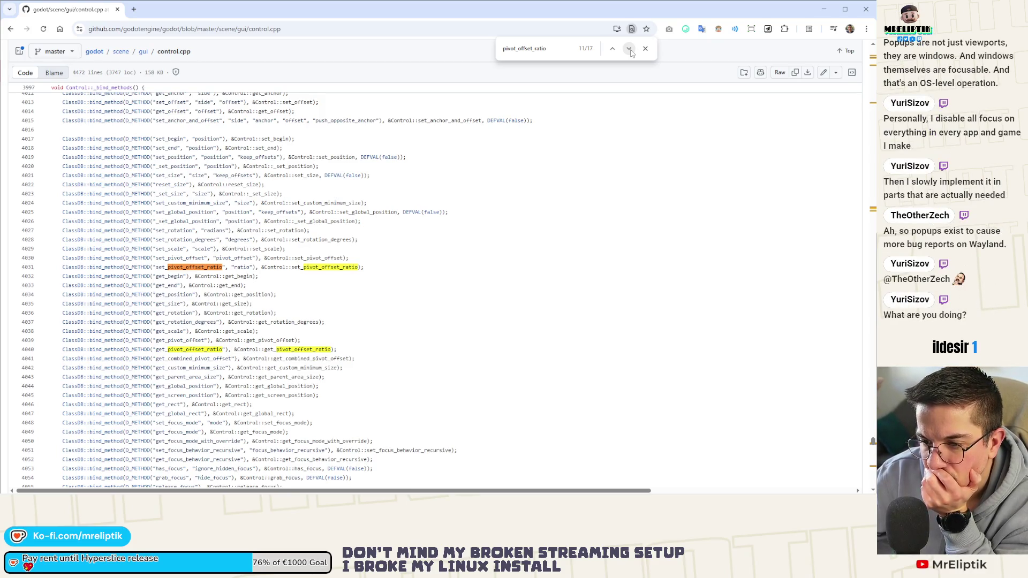
Step: Select the set_pivot_offset_ratio name on line 4031 and search the page for it
{"action": "double_click", "coordinate": [331, 267]}
{"action": "key", "text": "ctrl+f"}
{"action": "double_click", "coordinate": [305, 268]}
{"action": "triple_click", "coordinate": [305, 268]}
{"action": "key", "text": "ctrl+f"}
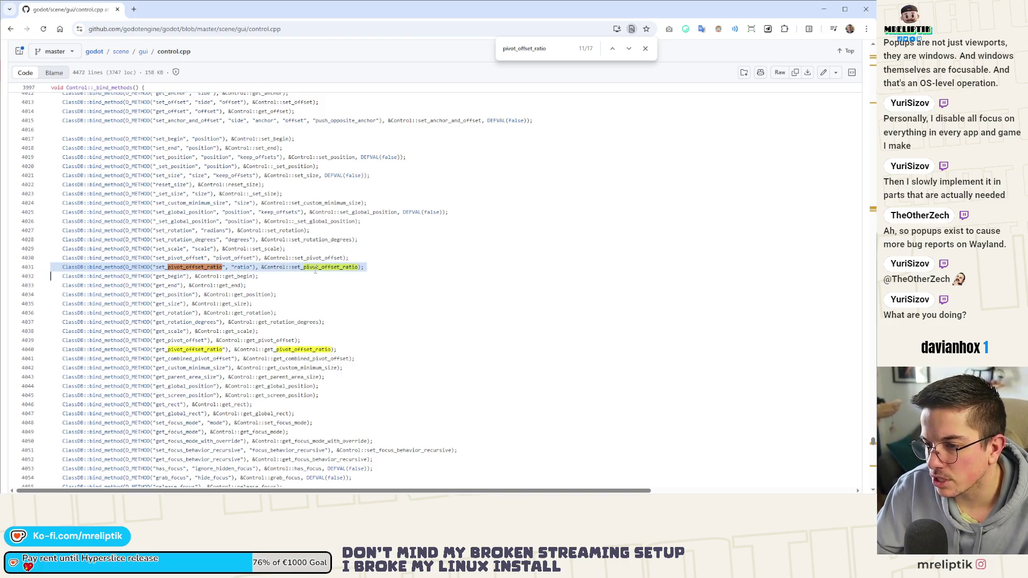
{"action": "double_click", "coordinate": [313, 268]}
{"action": "key", "text": "Escape"}
{"action": "key", "text": "ctrl+f"}
Step: Step through the six set_pivot_offset_ratio matches to its definition
{"action": "left_click", "coordinate": [625, 50]}
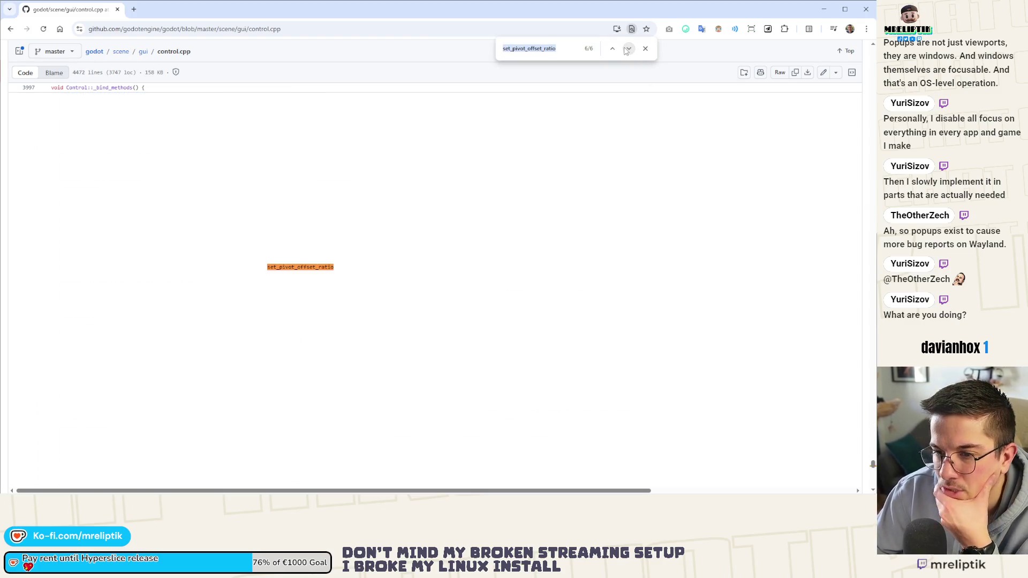
{"action": "left_click", "coordinate": [627, 49]}
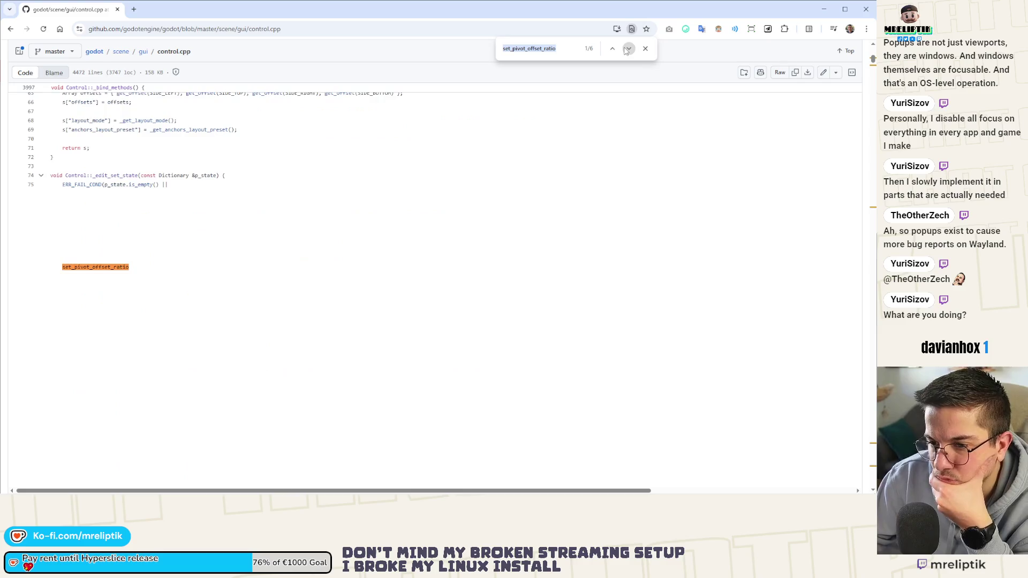
{"action": "left_click", "coordinate": [626, 49]}
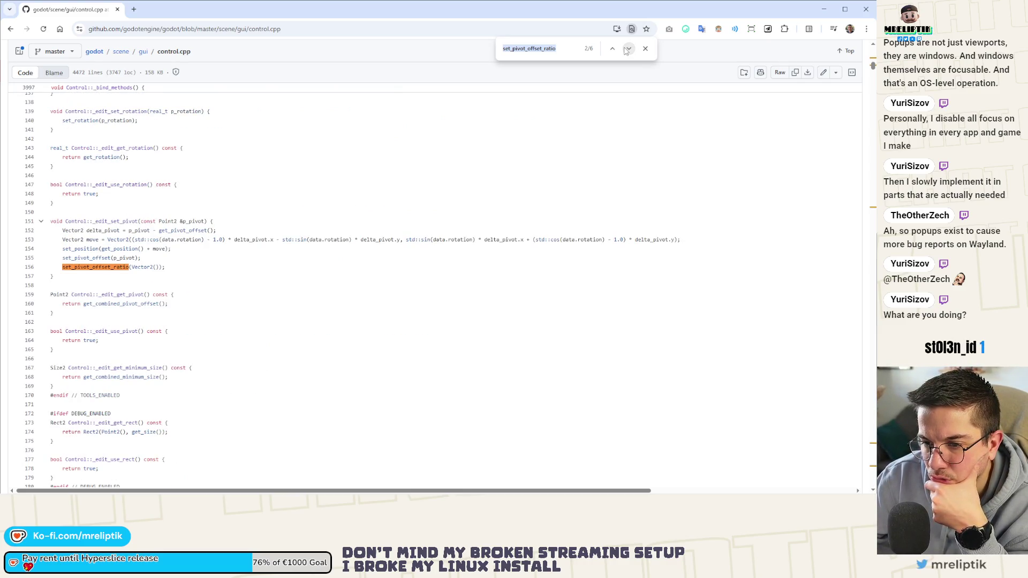
{"action": "left_click", "coordinate": [626, 50]}
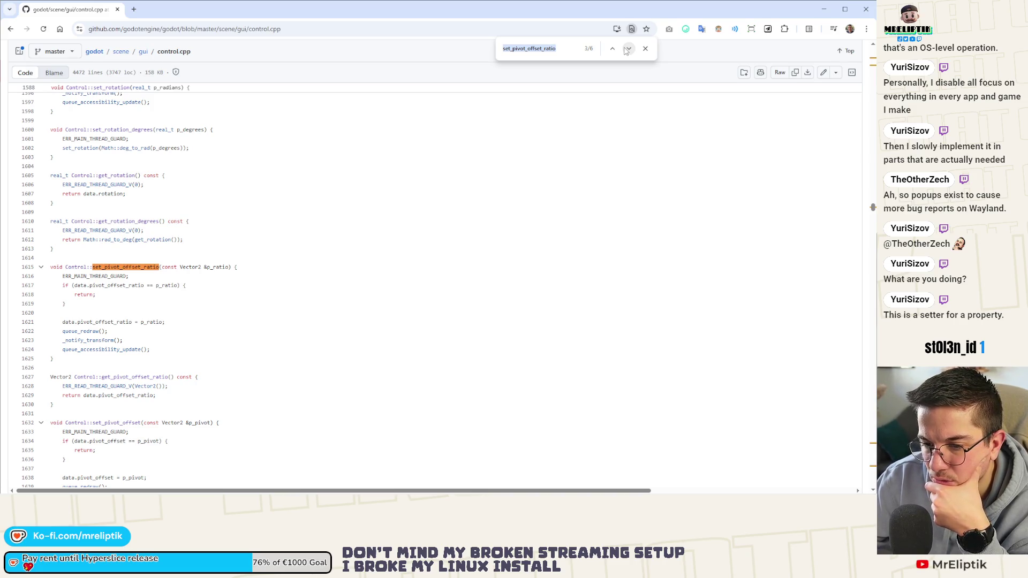
Step: Look up _notify_transform's definitions and references in the Symbols panel, including its call in set_pivot_offset
{"action": "left_click", "coordinate": [86, 331]}
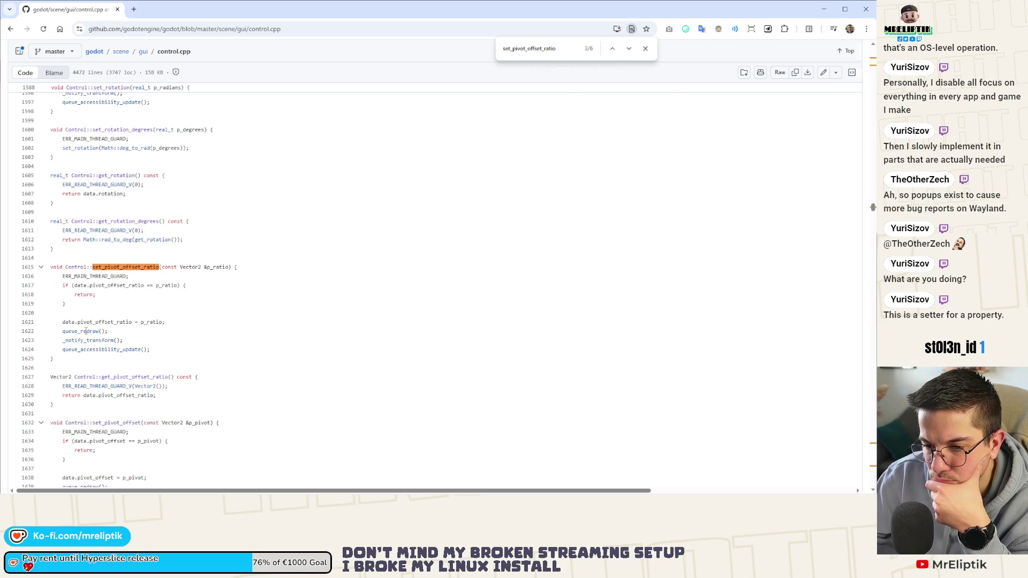
{"action": "left_click", "coordinate": [84, 341]}
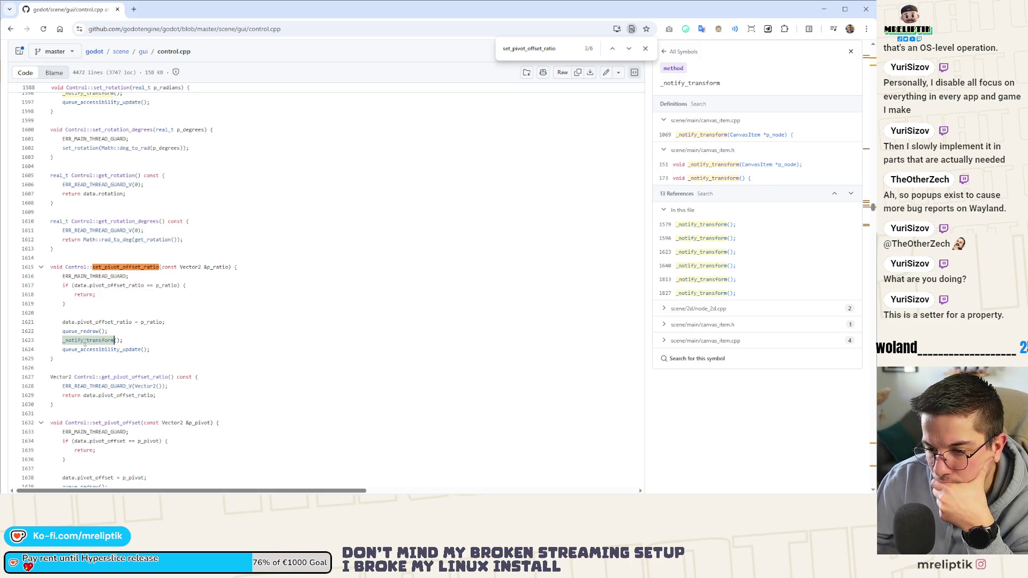
{"action": "scroll", "coordinate": [160, 324], "scroll_direction": "up", "scroll_amount": 1}
{"action": "scroll", "coordinate": [197, 318], "scroll_direction": "down", "scroll_amount": 5}
{"action": "scroll", "coordinate": [197, 318], "scroll_direction": "down", "scroll_amount": 1}
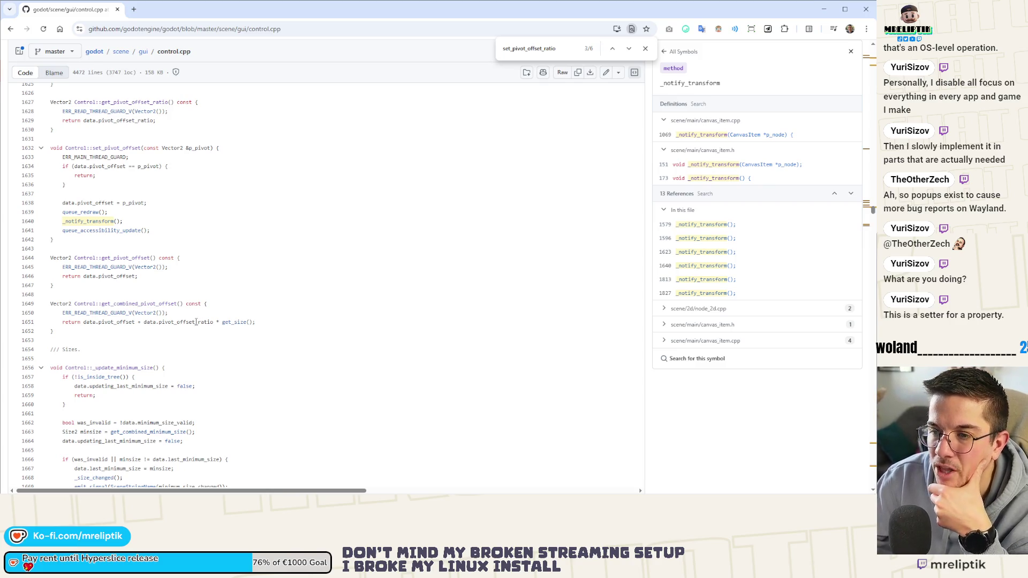
{"action": "scroll", "coordinate": [196, 322], "scroll_direction": "up", "scroll_amount": 2}
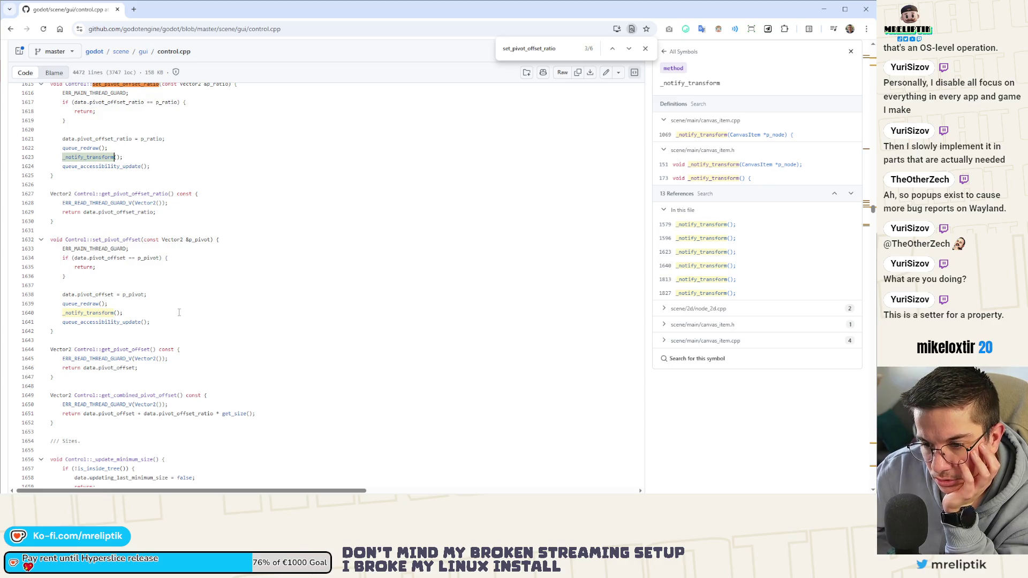
{"action": "left_click", "coordinate": [81, 313]}
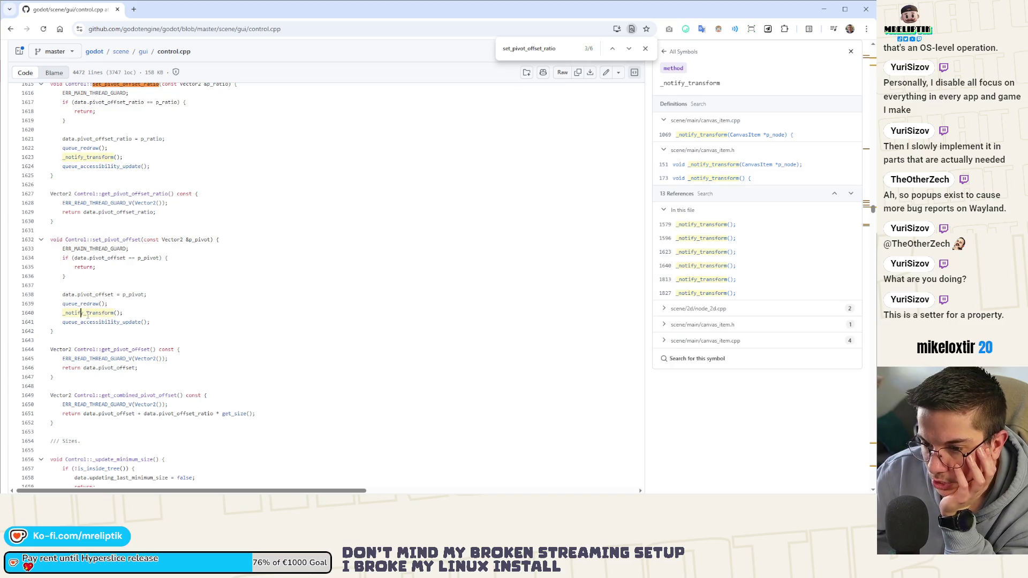
{"action": "scroll", "coordinate": [152, 300], "scroll_direction": "up", "scroll_amount": 4}
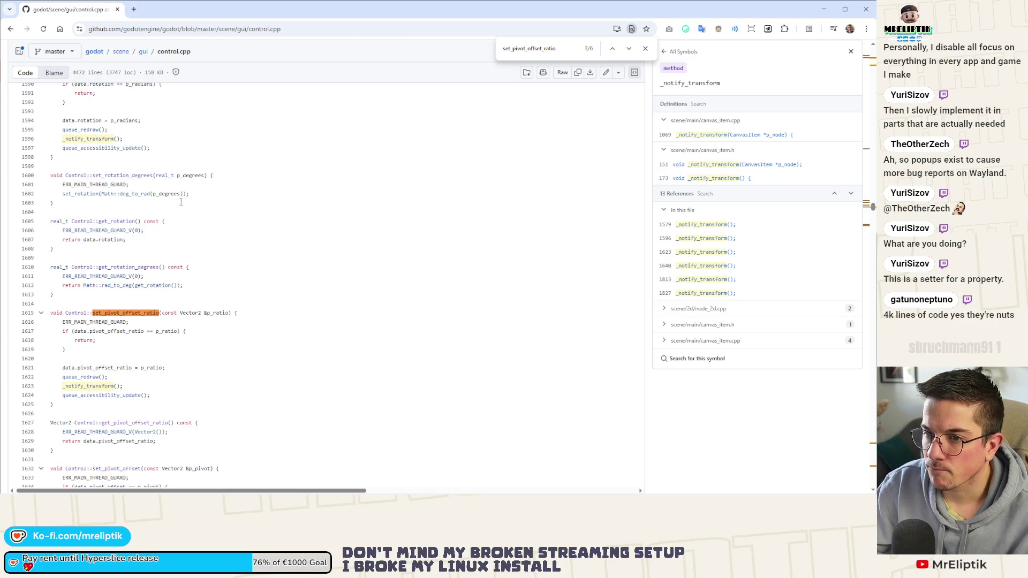
{"action": "scroll", "coordinate": [181, 202], "scroll_direction": "up", "scroll_amount": 2}
{"action": "left_click", "coordinate": [562, 49]}
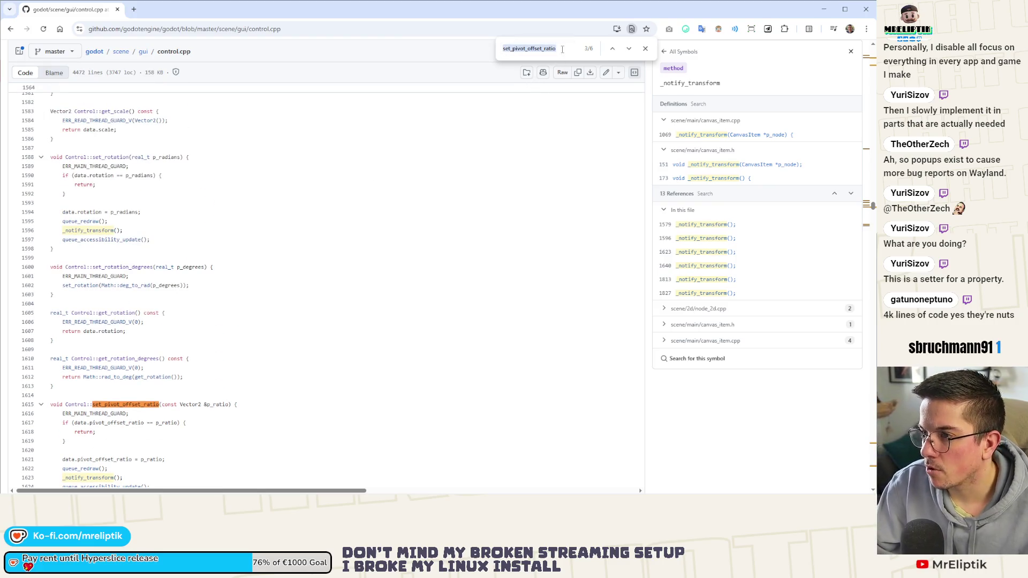
Step: Change the page search to 'pivot_offset' to highlight the pivot getters and setters
{"action": "type", "text": "pivot_"}
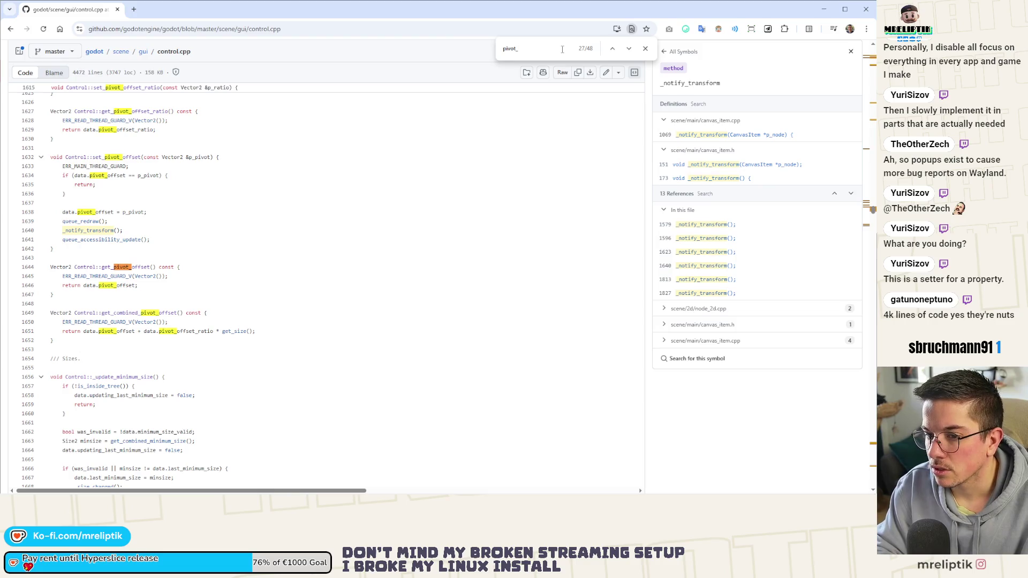
{"action": "type", "text": "offset"}
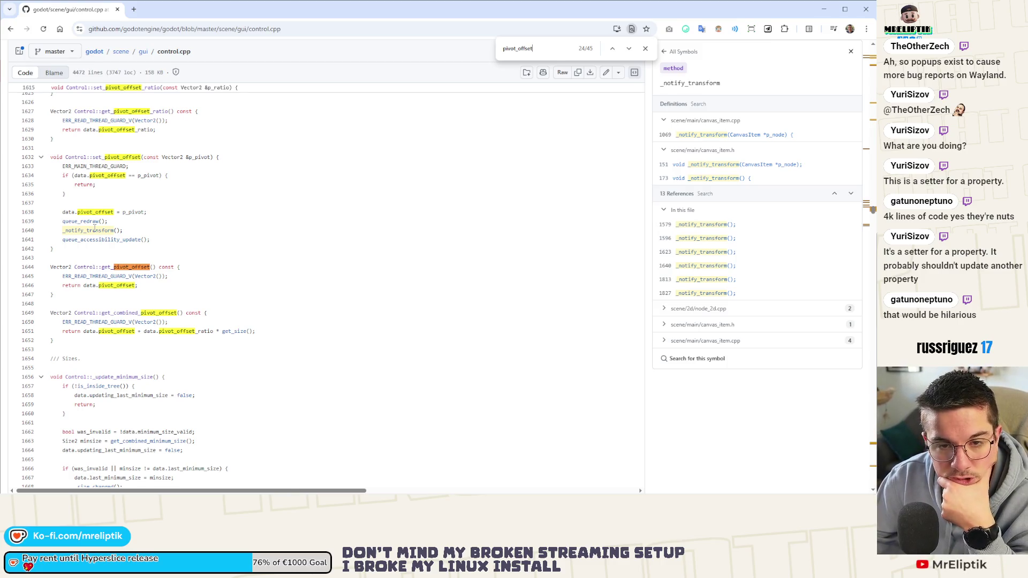
Step: Close the control.cpp browser tab, switch to the 2D editor, and create a new scene with a Control root
{"action": "left_click", "coordinate": [118, 9]}
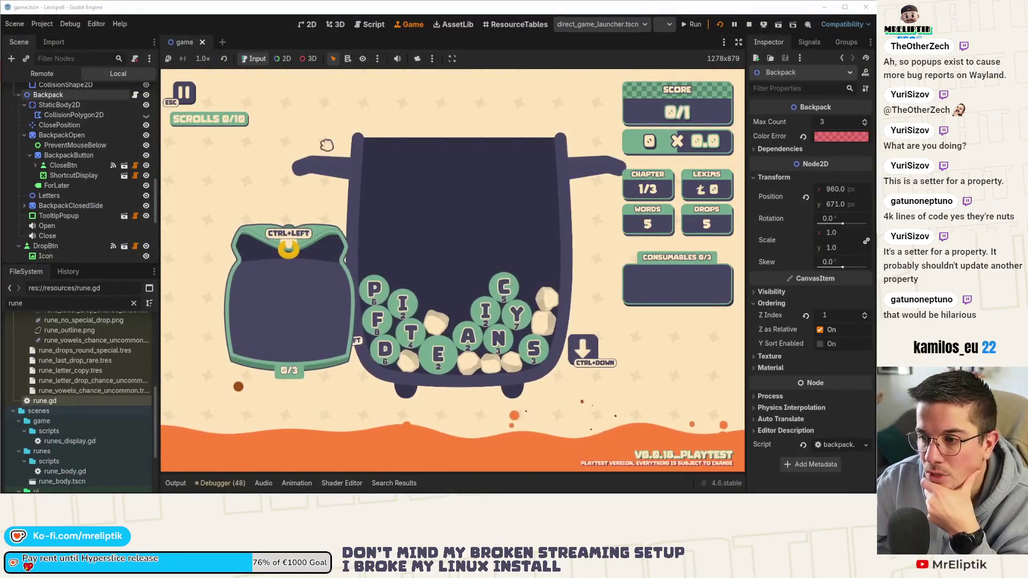
{"action": "key", "text": "ctrl+F1"}
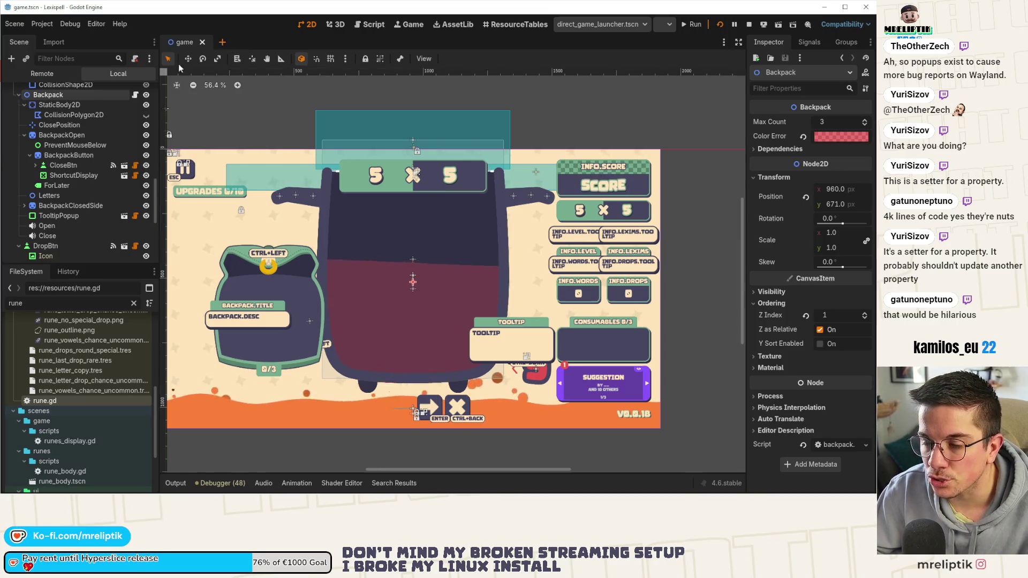
{"action": "left_click", "coordinate": [64, 140]}
Step: Expand Layout > Transform on the Control and drag Pivot Offset Ratio to about 0.48 × 0.475
{"action": "scroll", "coordinate": [307, 156], "scroll_direction": "down", "scroll_amount": 3}
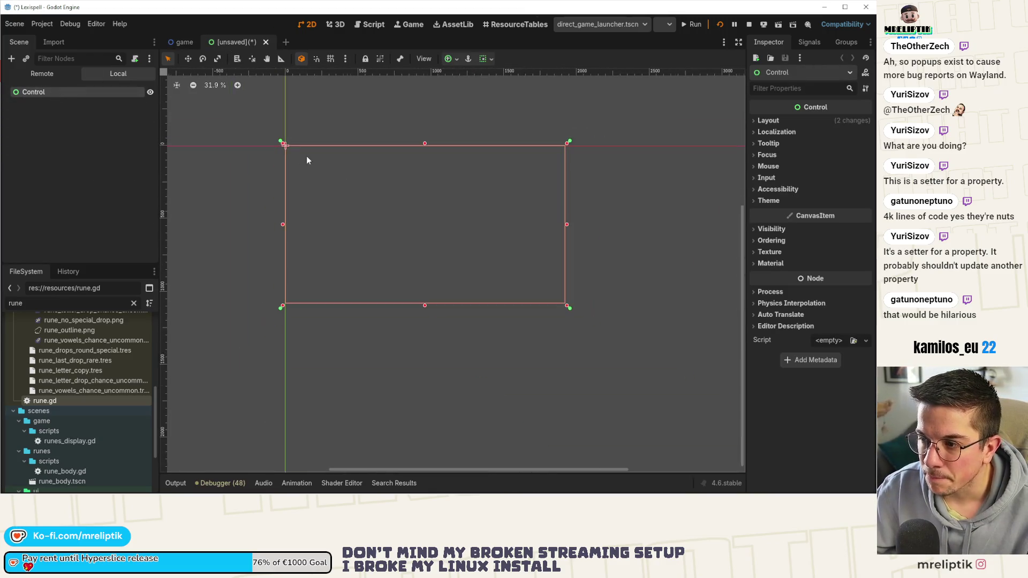
{"action": "scroll", "coordinate": [375, 182], "scroll_direction": "up", "scroll_amount": 3}
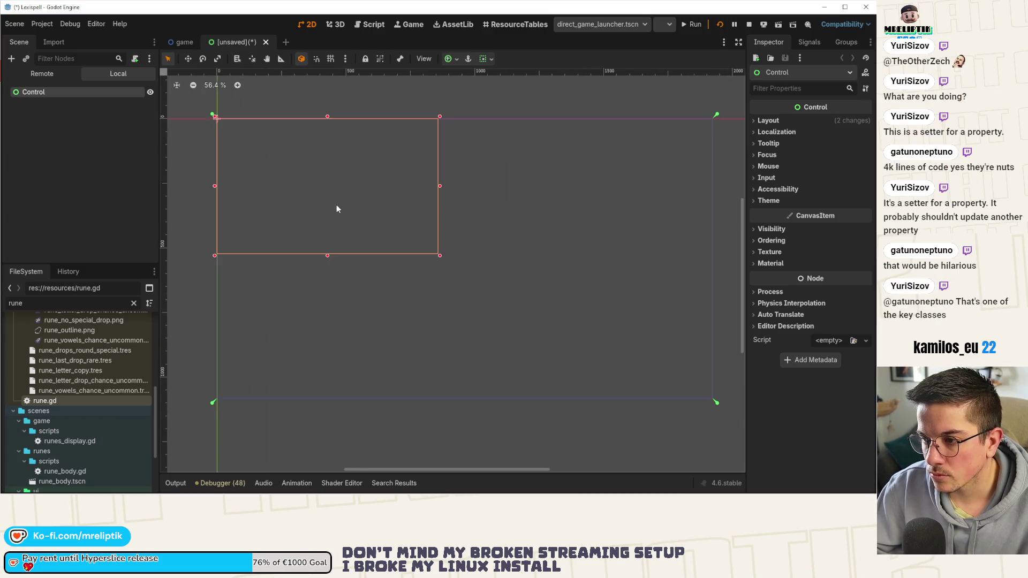
{"action": "key", "text": "ctrl+s"}
{"action": "left_click", "coordinate": [390, 408]}
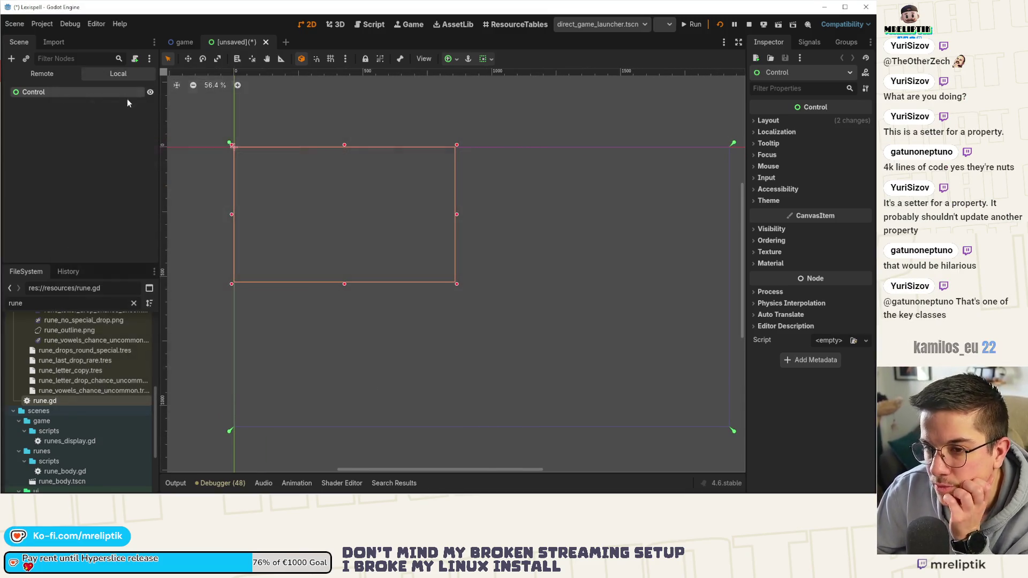
{"action": "left_click", "coordinate": [769, 120]}
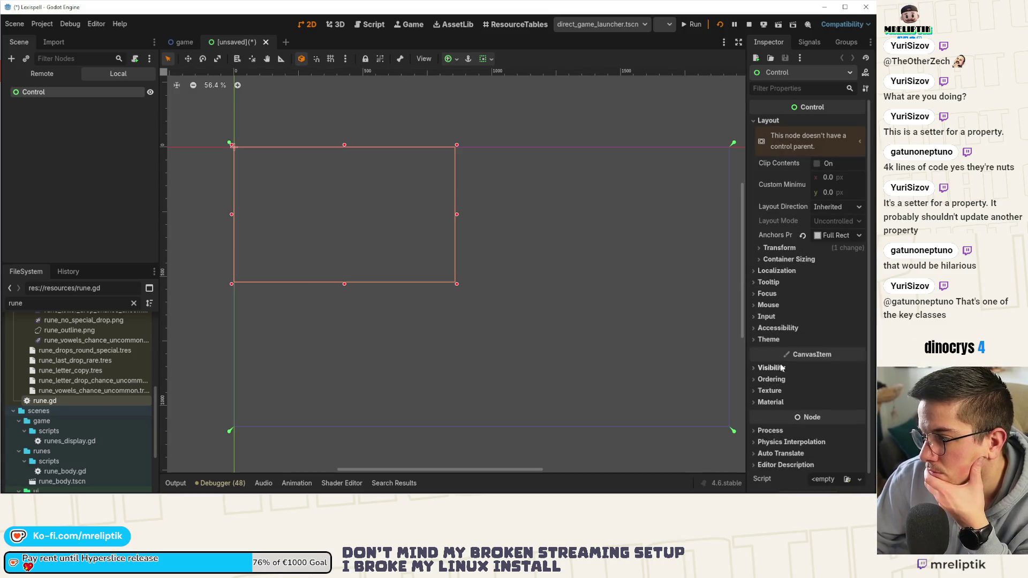
{"action": "left_click", "coordinate": [779, 248]}
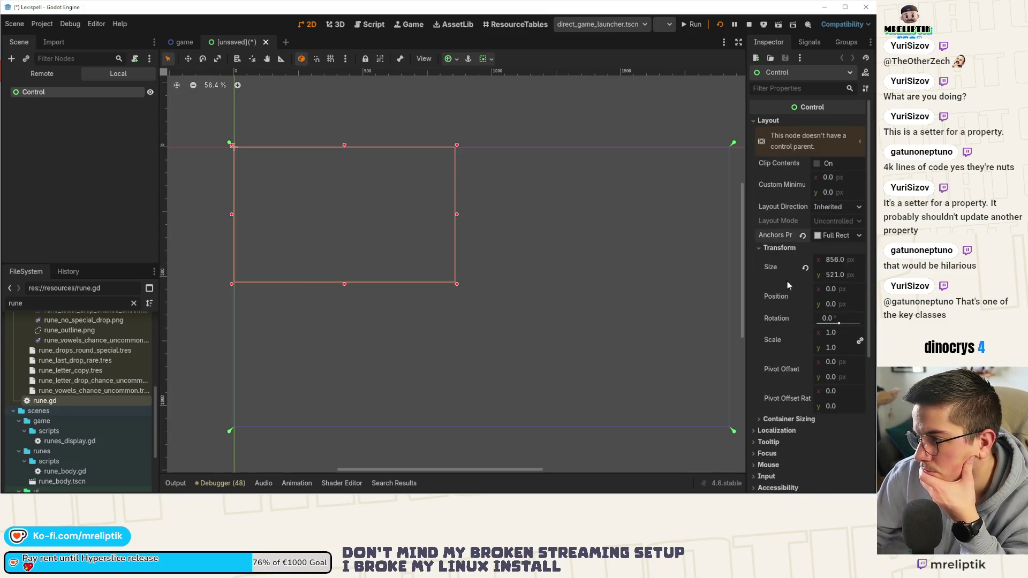
{"action": "mouse_move", "coordinate": [830, 391]}
{"action": "left_mouse_down"}
{"action": "mouse_move", "coordinate": [848, 391]}
{"action": "mouse_move", "coordinate": [841, 405]}
{"action": "mouse_move", "coordinate": [841, 391]}
{"action": "mouse_move", "coordinate": [854, 391]}
{"action": "left_mouse_up"}
{"action": "left_click", "coordinate": [655, 303]}
{"action": "left_click", "coordinate": [115, 93]}
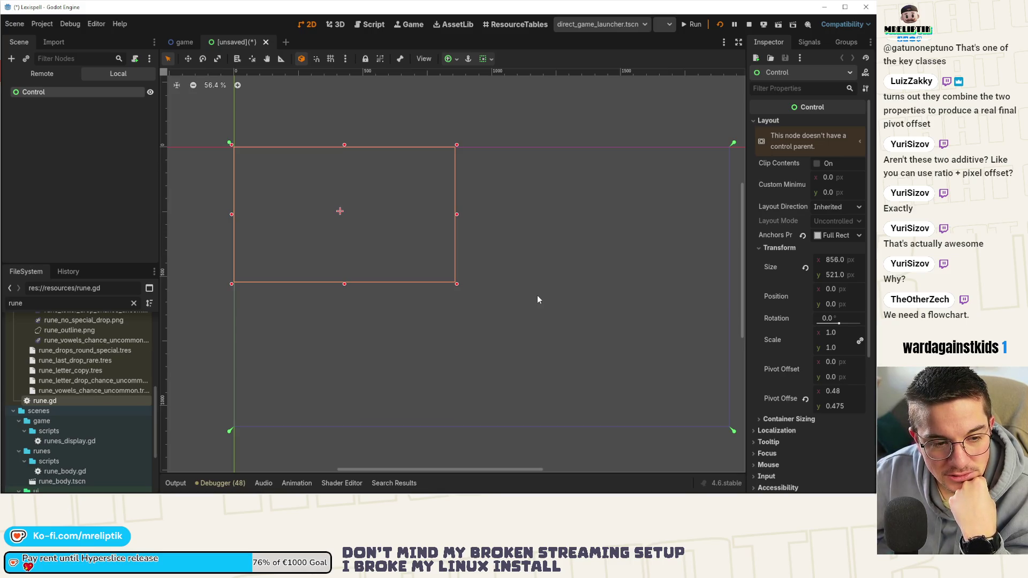
{"action": "scroll", "coordinate": [323, 214], "scroll_direction": "up", "scroll_amount": 3}
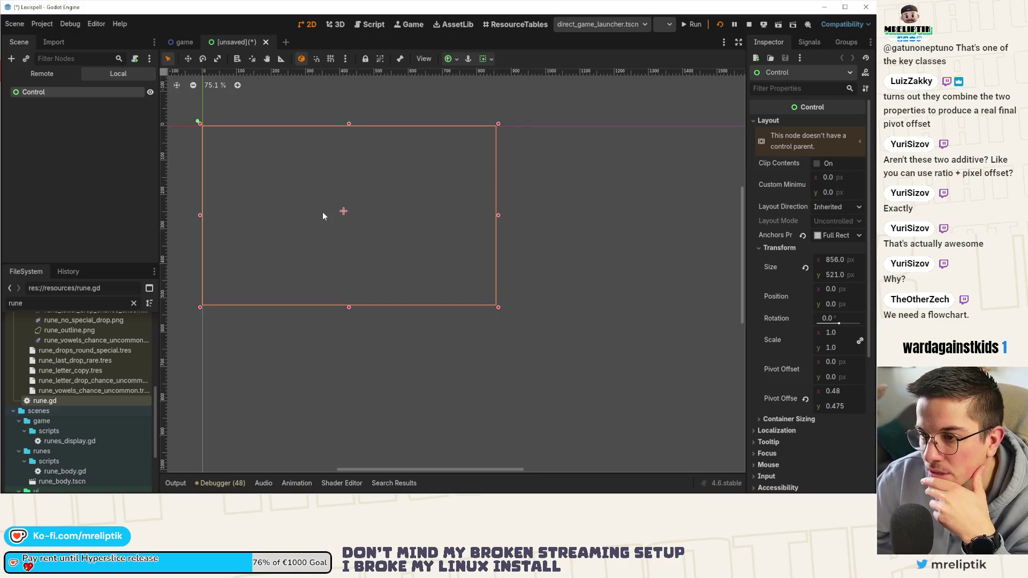
Step: Drag the Control's Pivot Offset x to the right and widen the Inspector panel
{"action": "left_click", "coordinate": [514, 234]}
{"action": "left_click", "coordinate": [108, 93]}
{"action": "scroll", "coordinate": [343, 214], "scroll_direction": "up", "scroll_amount": 2}
{"action": "scroll", "coordinate": [377, 230], "scroll_direction": "up", "scroll_amount": 1}
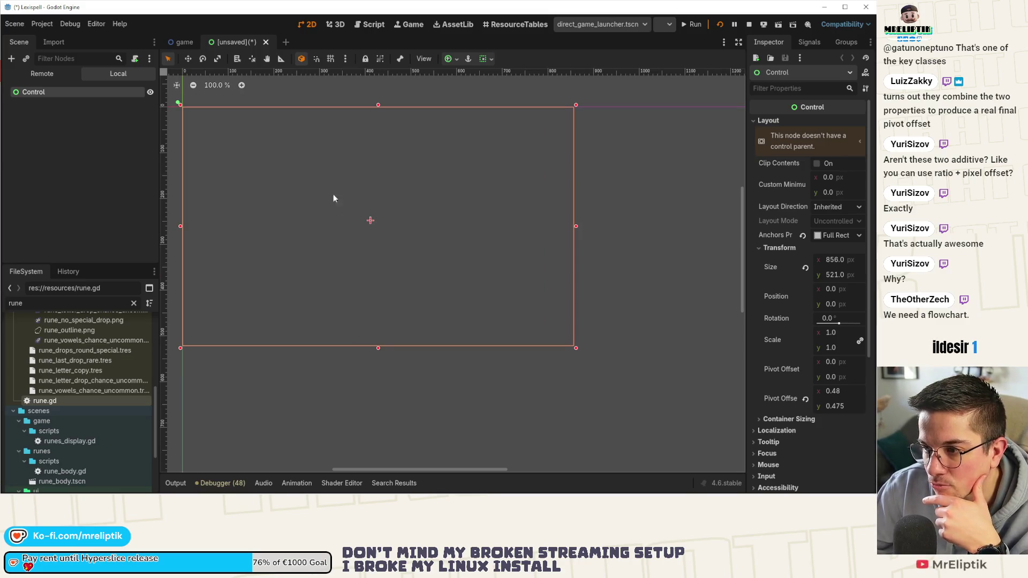
{"action": "mouse_move", "coordinate": [788, 374]}
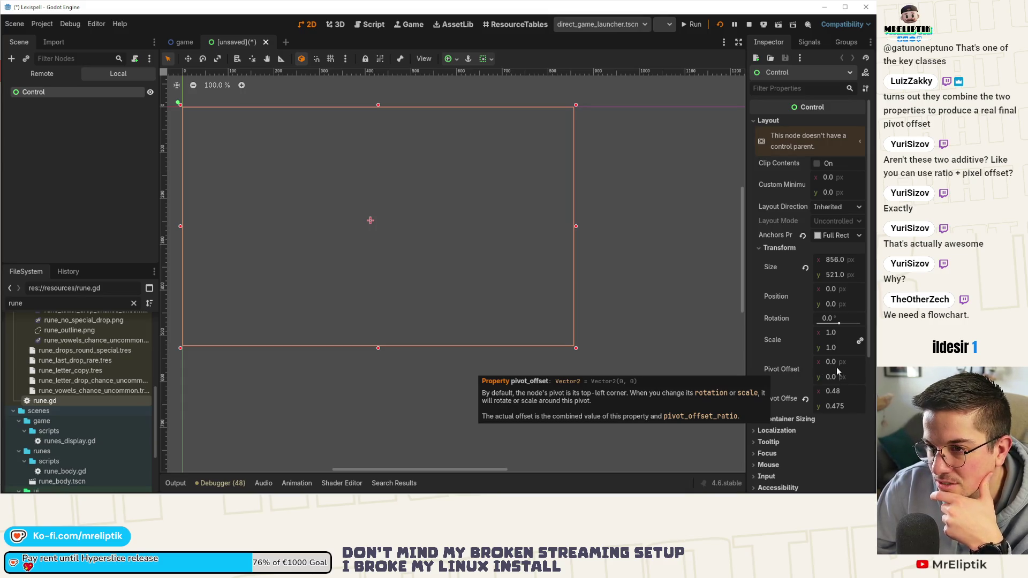
{"action": "left_click_drag", "start_coordinate": [835, 368], "coordinate": [864, 367]}
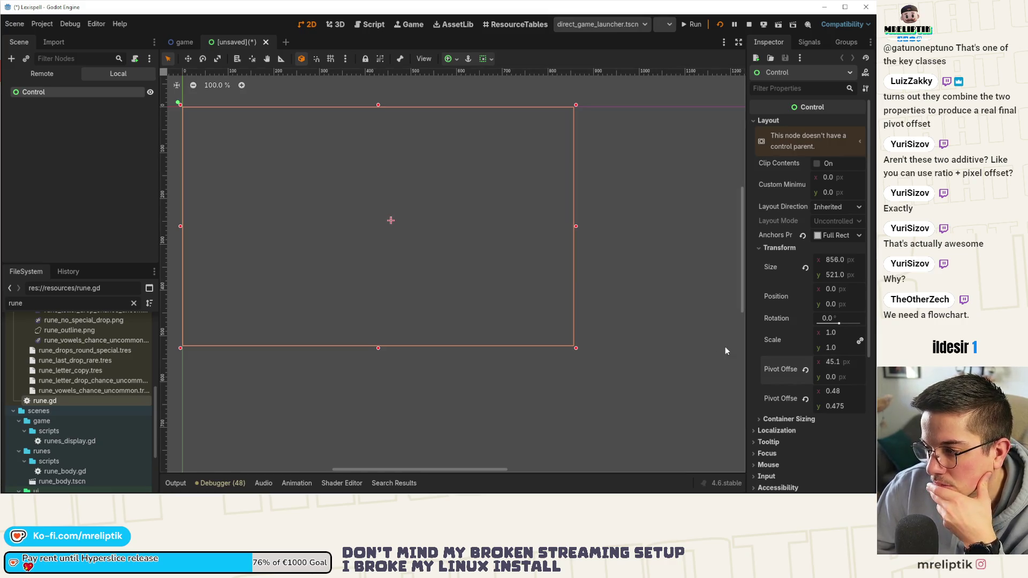
{"action": "mouse_move", "coordinate": [771, 370]}
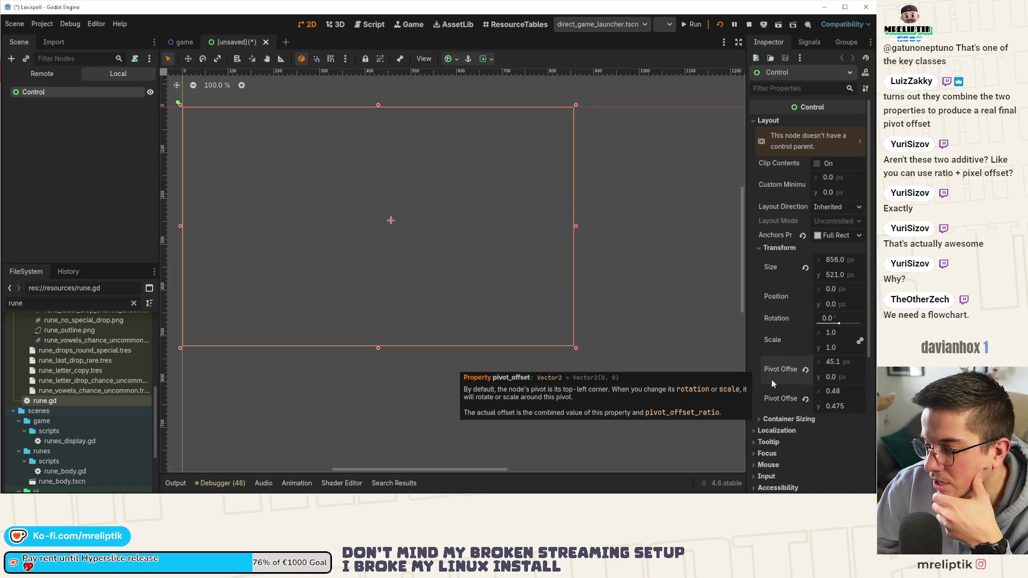
{"action": "mouse_move", "coordinate": [747, 338]}
{"action": "left_mouse_down"}
{"action": "mouse_move", "coordinate": [575, 337]}
{"action": "mouse_move", "coordinate": [617, 337]}
{"action": "left_mouse_up"}
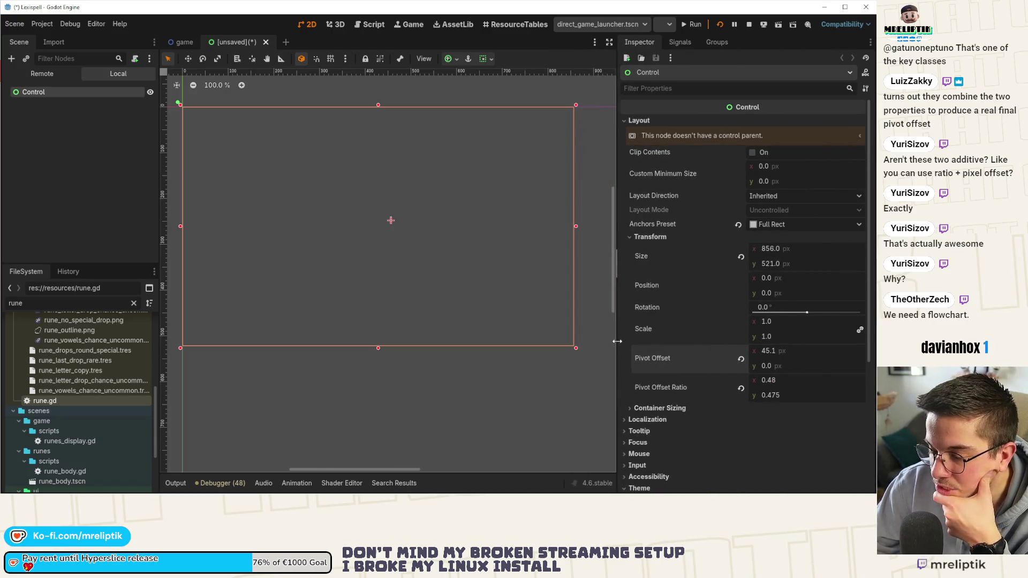
Step: Revert Pivot Offset and Pivot Offset Ratio to zero, then drag the ratio to 0.49 × 0.405
{"action": "mouse_move", "coordinate": [656, 355]}
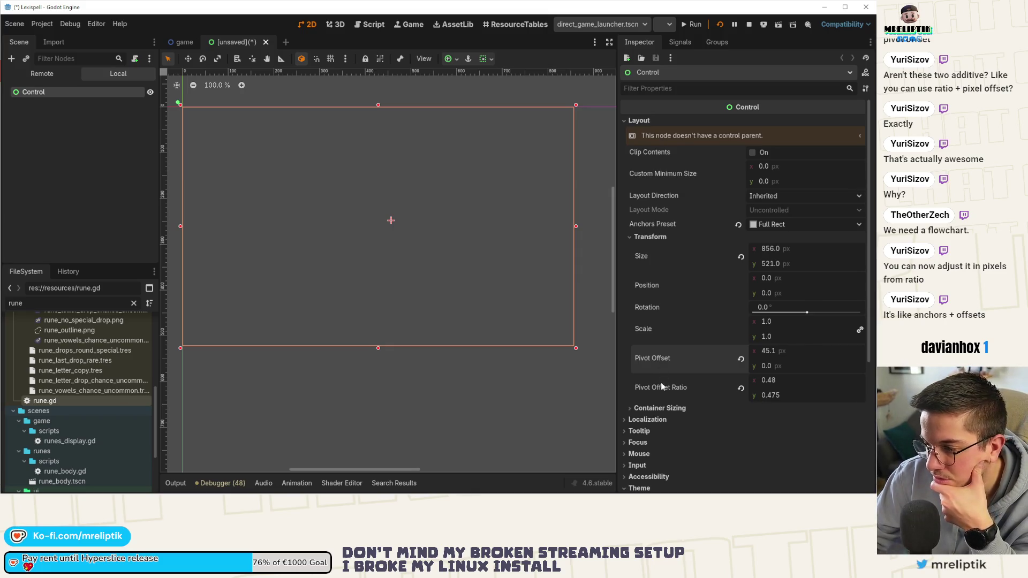
{"action": "mouse_move", "coordinate": [657, 385]}
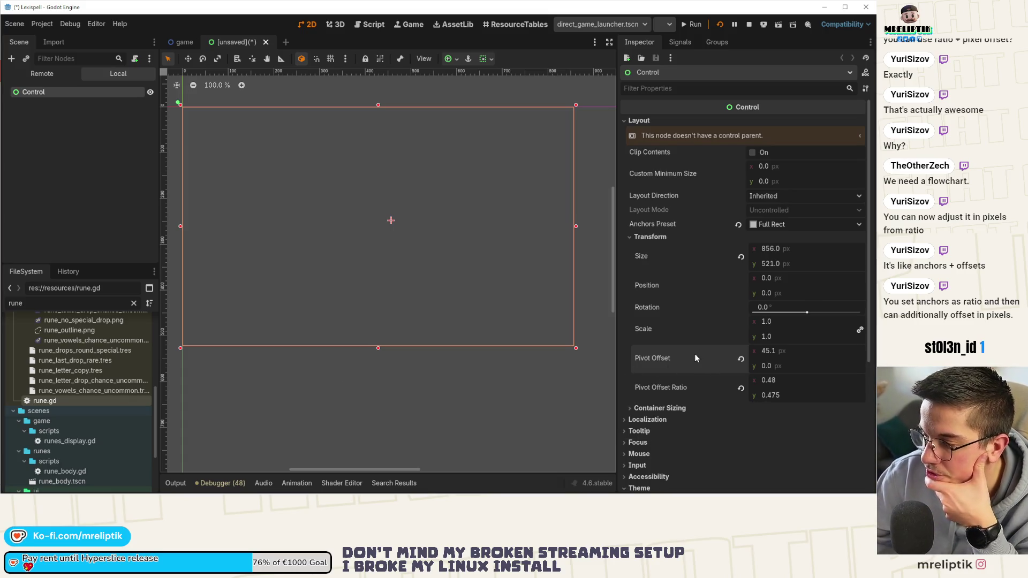
{"action": "left_click", "coordinate": [741, 360]}
{"action": "left_click", "coordinate": [741, 389]}
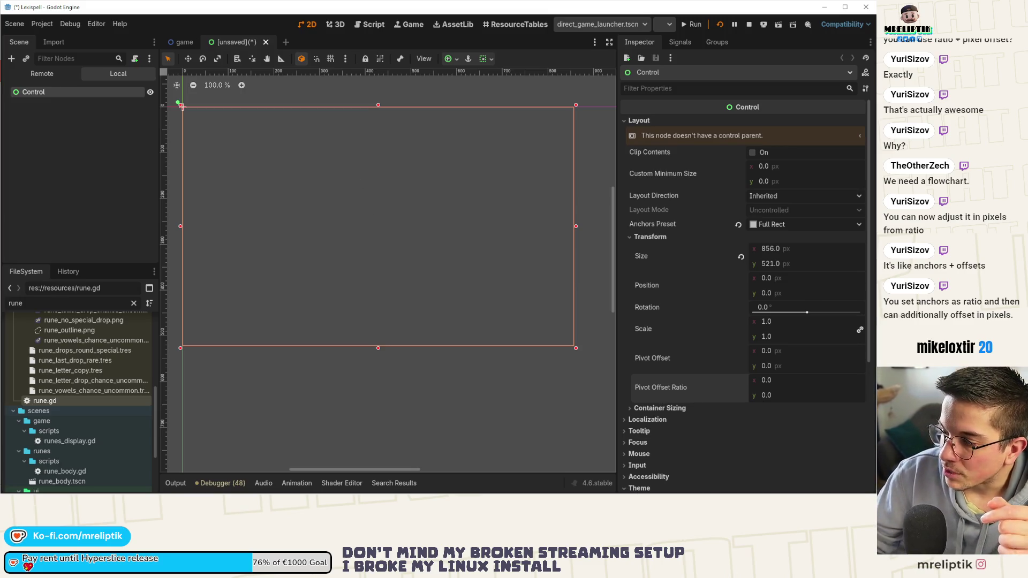
{"action": "mouse_move", "coordinate": [800, 383]}
{"action": "left_mouse_down"}
{"action": "mouse_move", "coordinate": [836, 382]}
{"action": "mouse_move", "coordinate": [771, 383]}
{"action": "mouse_move", "coordinate": [809, 382]}
{"action": "mouse_move", "coordinate": [448, 267]}
{"action": "left_mouse_up"}
{"action": "left_click_drag", "start_coordinate": [786, 395], "coordinate": [551, 267]}
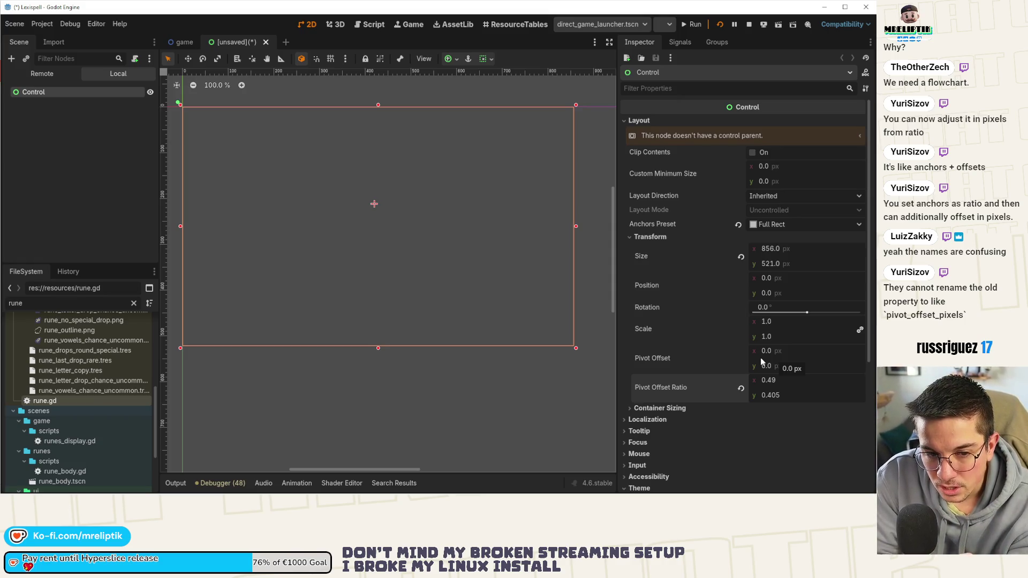
{"action": "left_click", "coordinate": [741, 389]}
{"action": "type", "text": "0.5"}
{"action": "key", "text": "Tab"}
{"action": "type", "text": "0.5"}
{"action": "key", "text": "Return"}
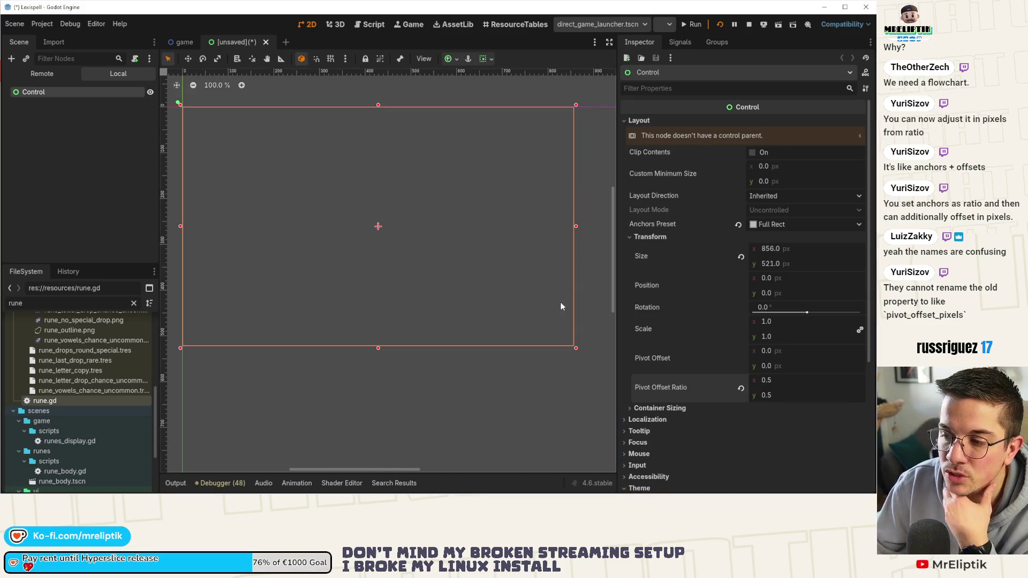
{"action": "scroll", "coordinate": [375, 256], "scroll_direction": "down", "scroll_amount": 2}
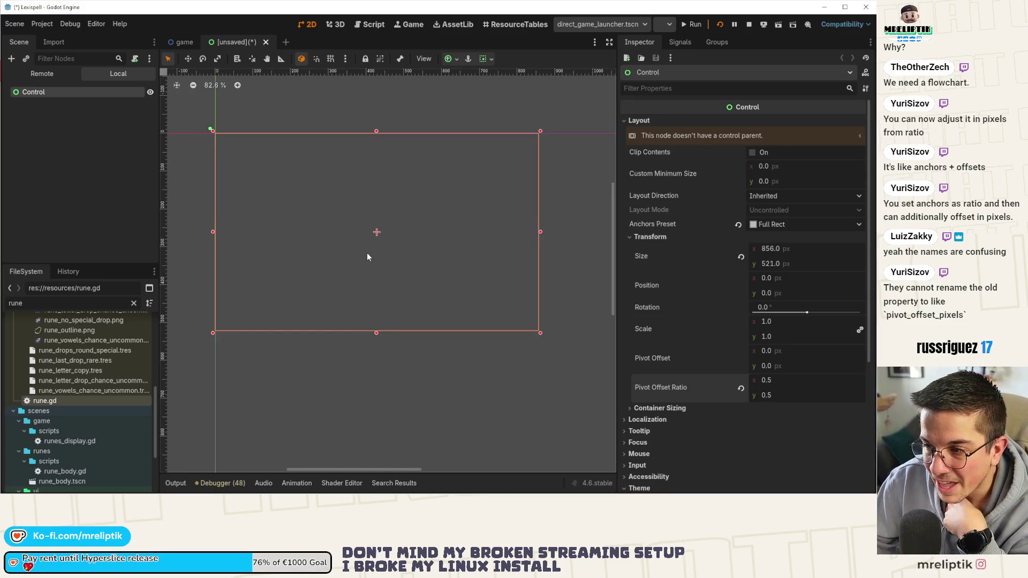
{"action": "left_click", "coordinate": [783, 348]}
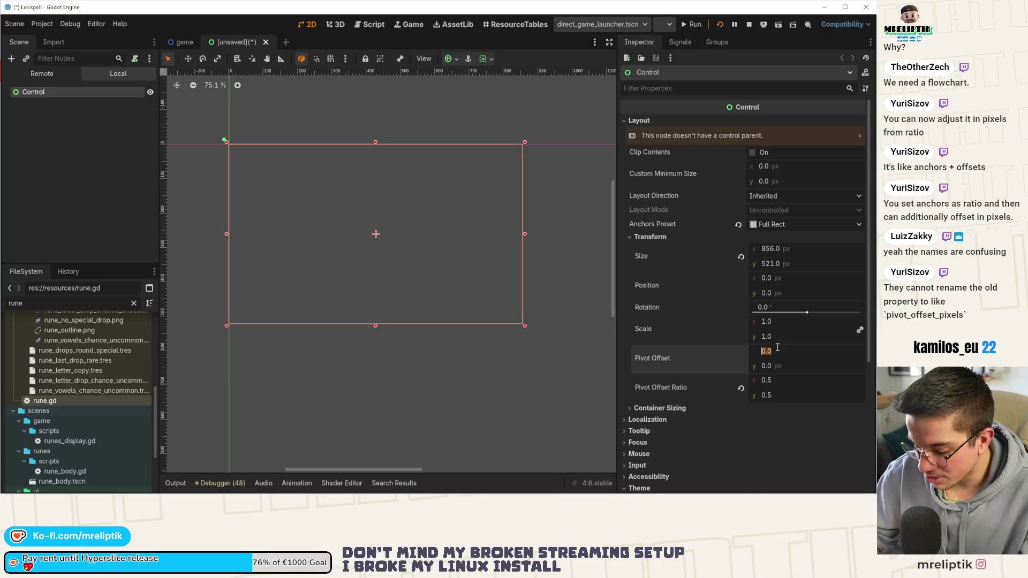
{"action": "type", "text": "856/2"}
{"action": "key", "text": "Return"}
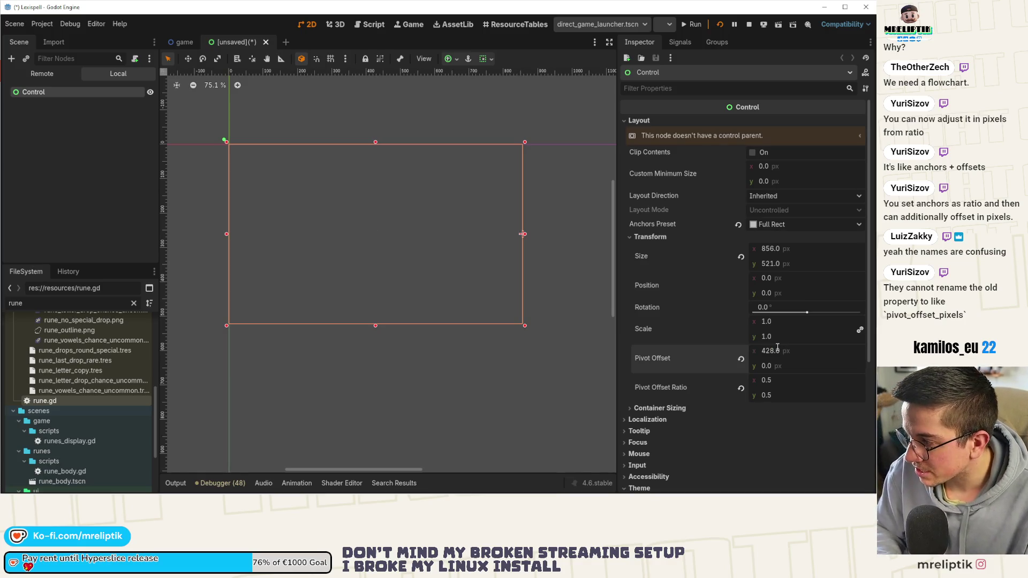
{"action": "left_click", "coordinate": [792, 265]}
{"action": "left_click", "coordinate": [794, 368]}
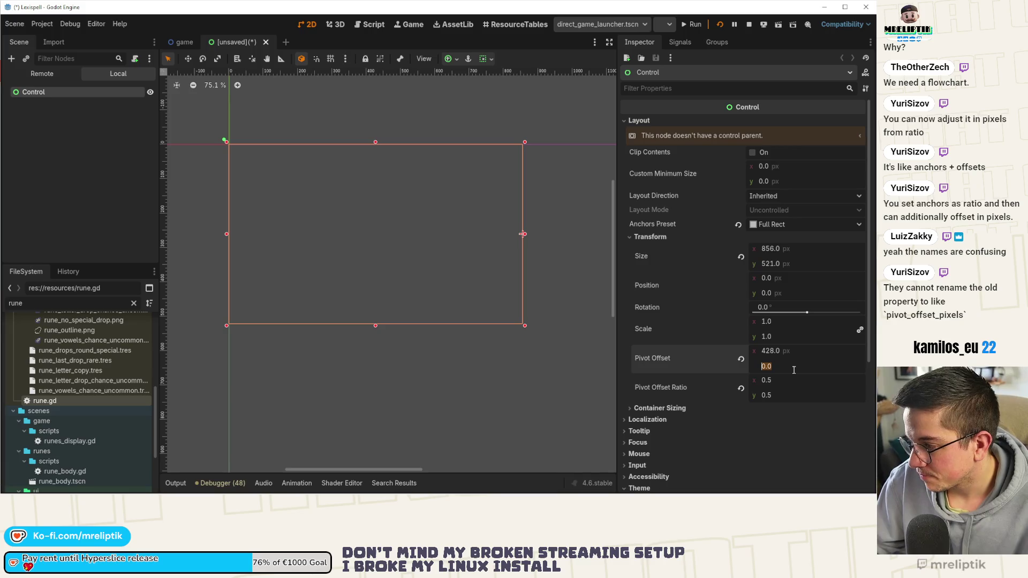
{"action": "type", "text": "521/2"}
{"action": "key", "text": "Return"}
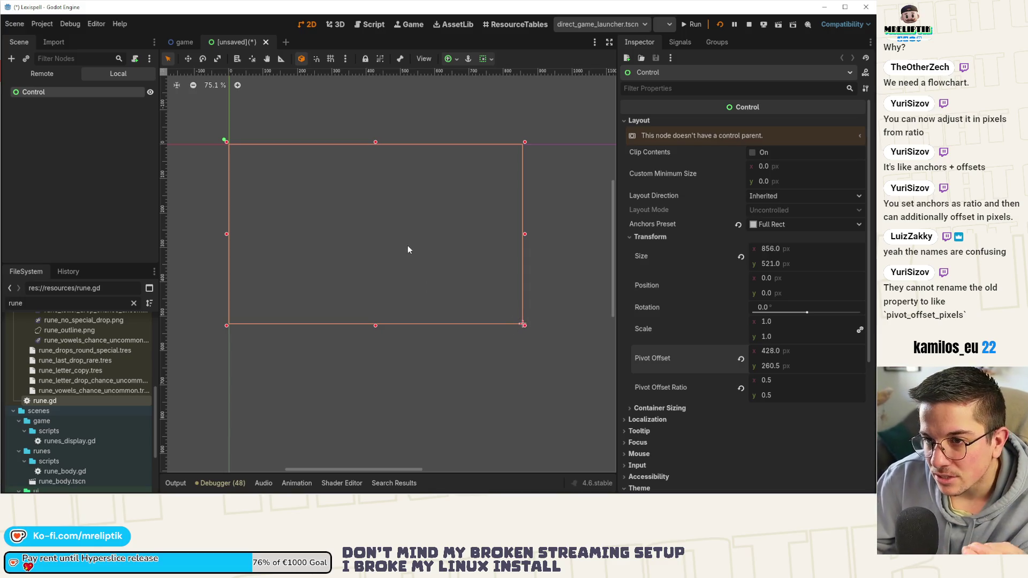
{"action": "scroll", "coordinate": [375, 246], "scroll_direction": "up", "scroll_amount": 2}
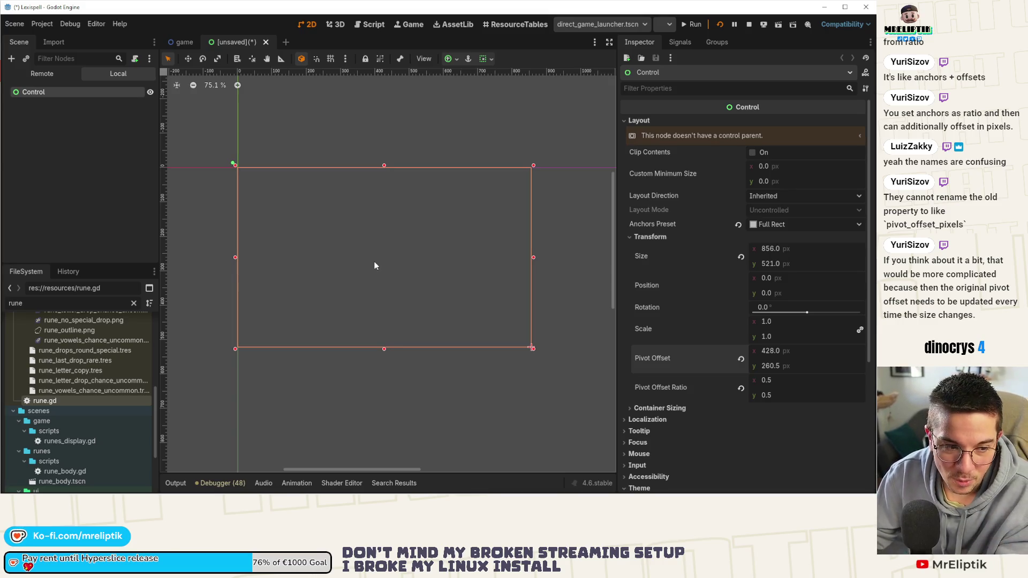
{"action": "left_click", "coordinate": [741, 359]}
{"action": "left_click", "coordinate": [742, 389]}
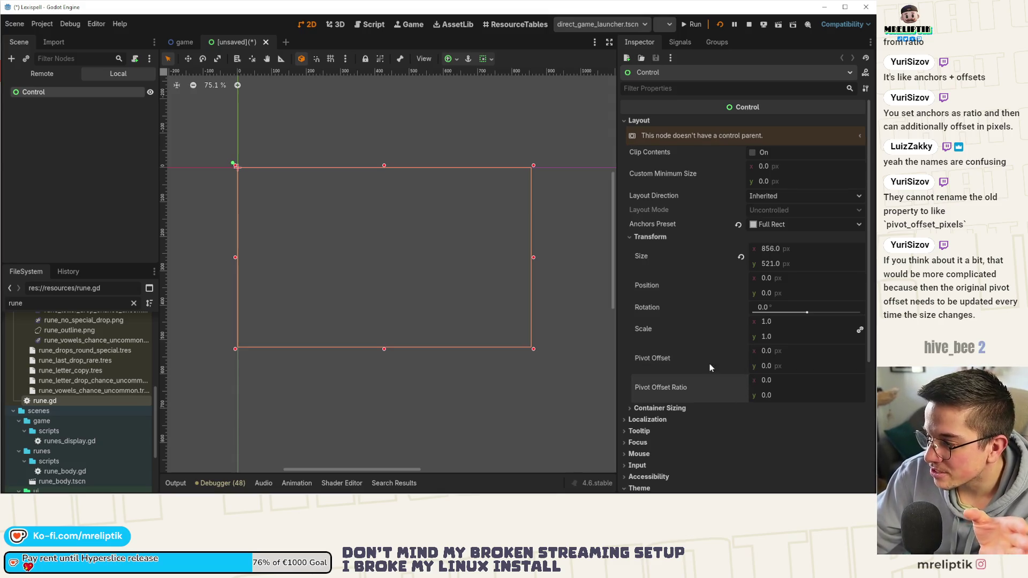
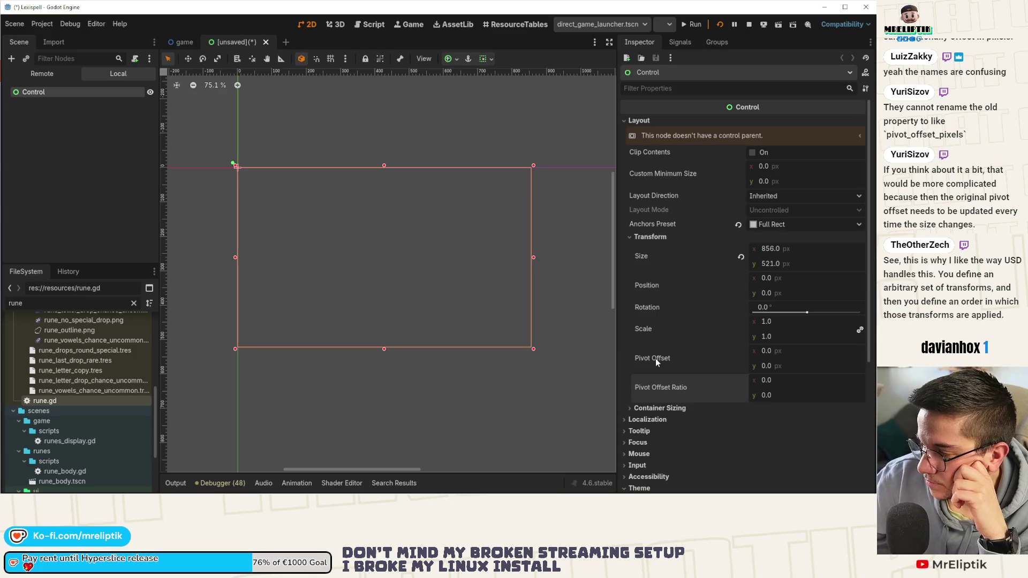
Step: Discard the unsaved scene without saving and run the game scene in a widened Game view
{"action": "middle_click", "coordinate": [237, 45]}
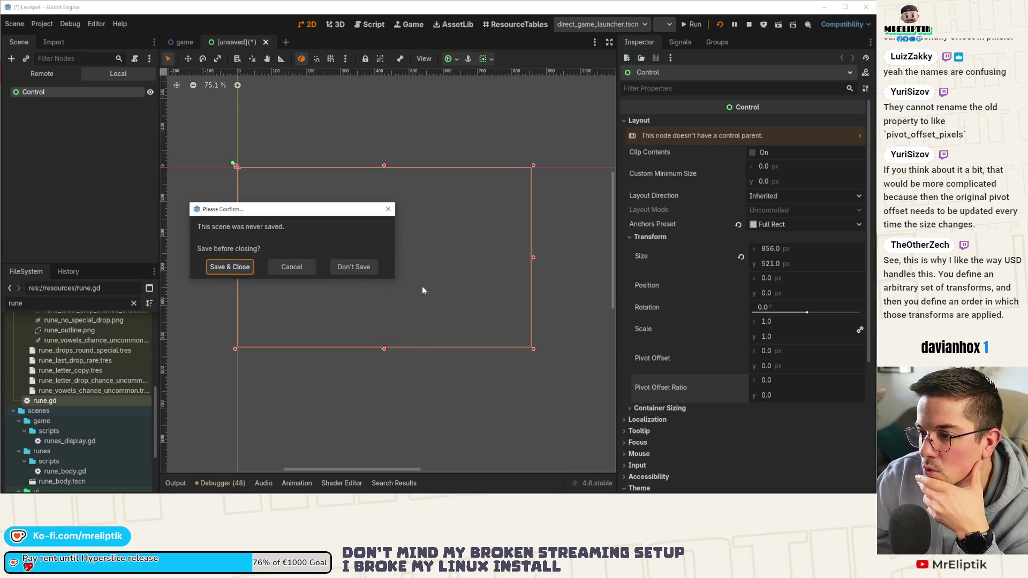
{"action": "left_click", "coordinate": [354, 266]}
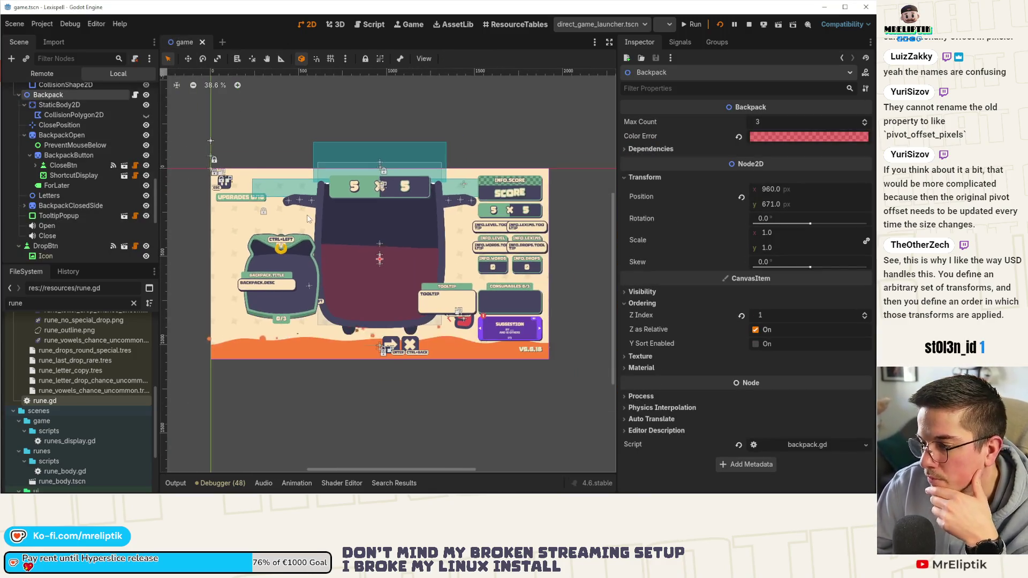
{"action": "scroll", "coordinate": [329, 177], "scroll_direction": "up", "scroll_amount": 2}
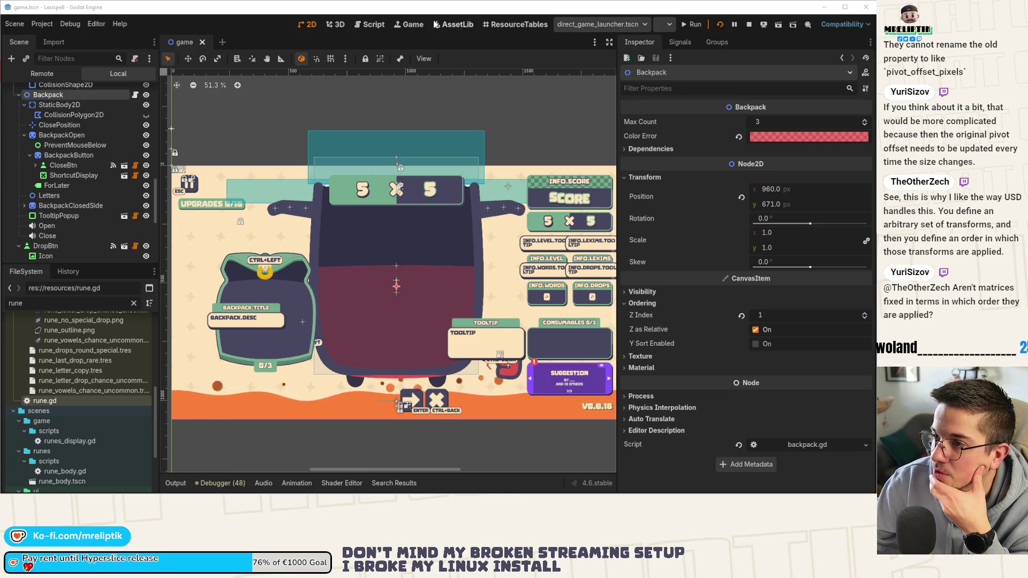
{"action": "key", "text": "F5"}
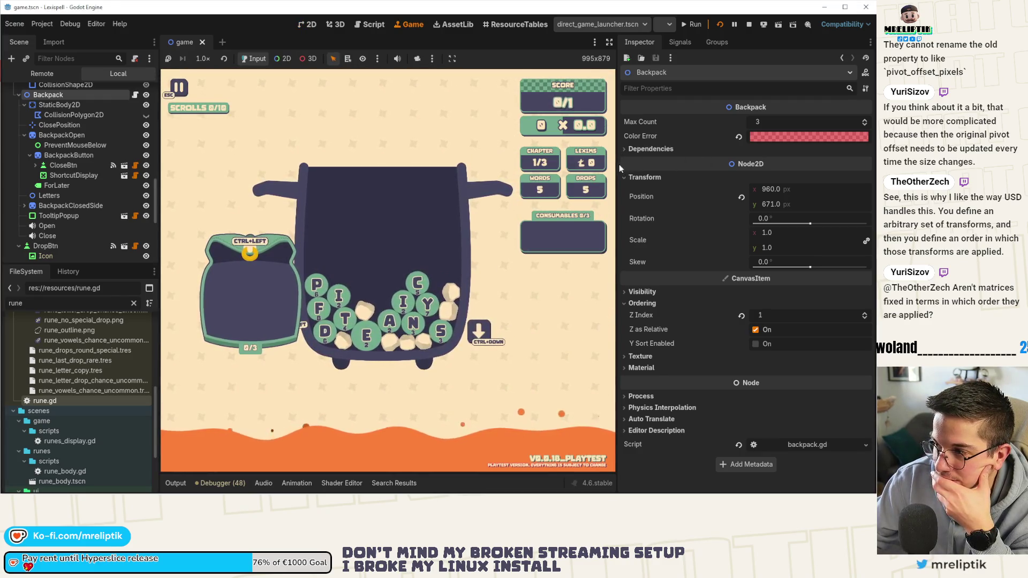
{"action": "left_click_drag", "start_coordinate": [620, 168], "coordinate": [763, 168]}
Step: Move the I rune into the side bag and bring up game.gd in the script editor
{"action": "left_click", "coordinate": [407, 305]}
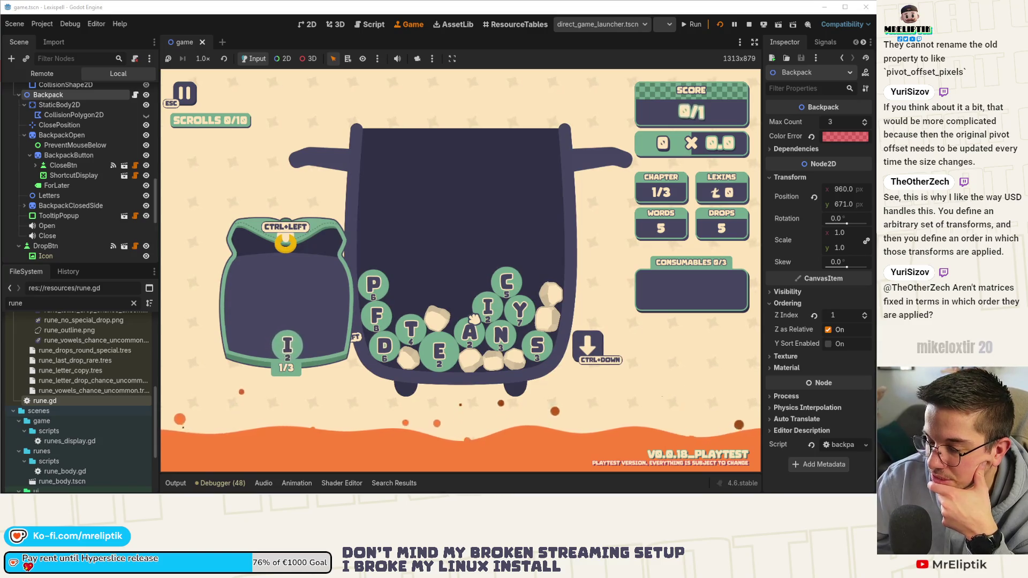
{"action": "left_click", "coordinate": [136, 95]}
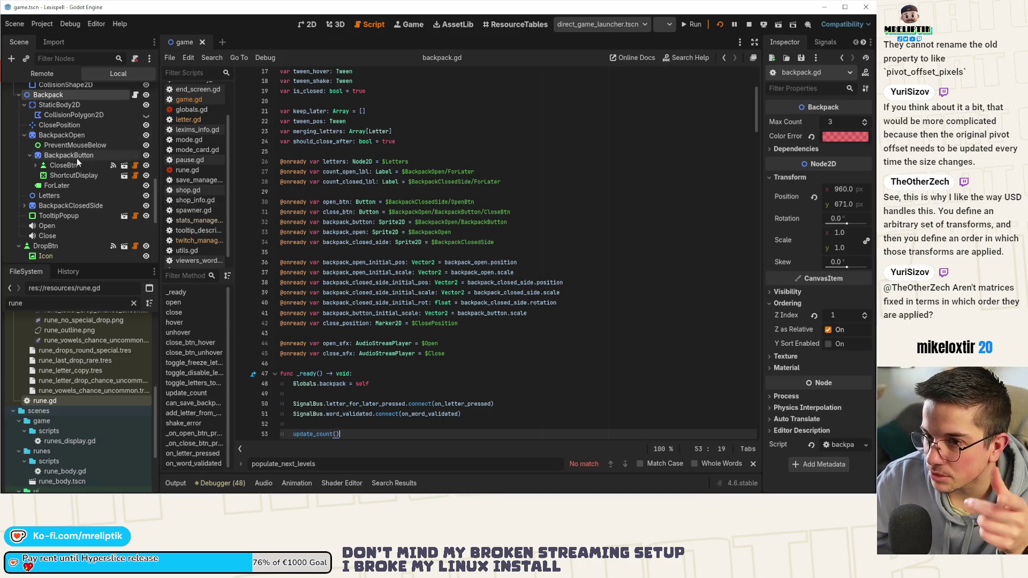
{"action": "scroll", "coordinate": [137, 95], "scroll_direction": "up", "scroll_amount": 5}
{"action": "left_click", "coordinate": [189, 100]}
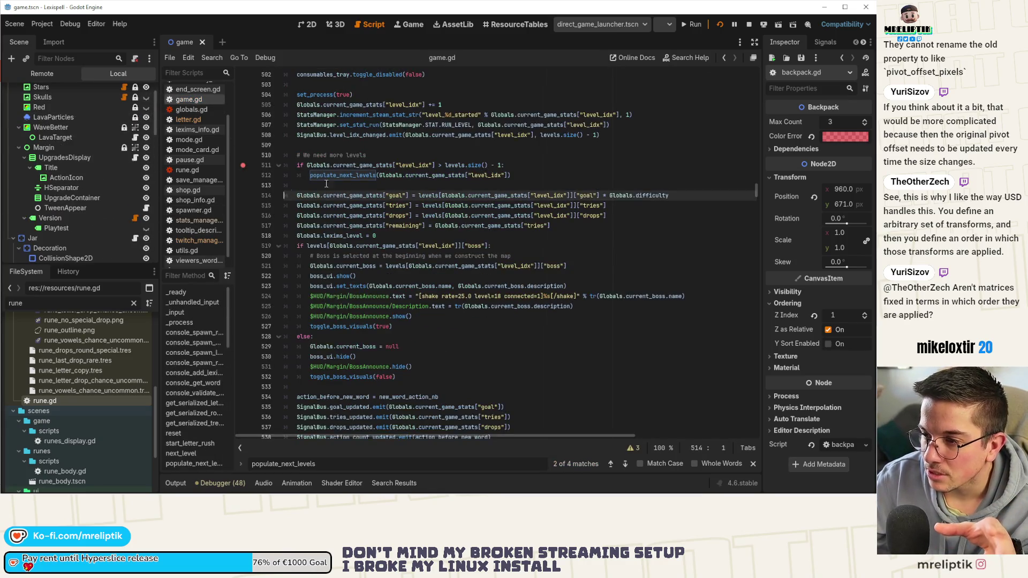
{"action": "left_click", "coordinate": [177, 481]}
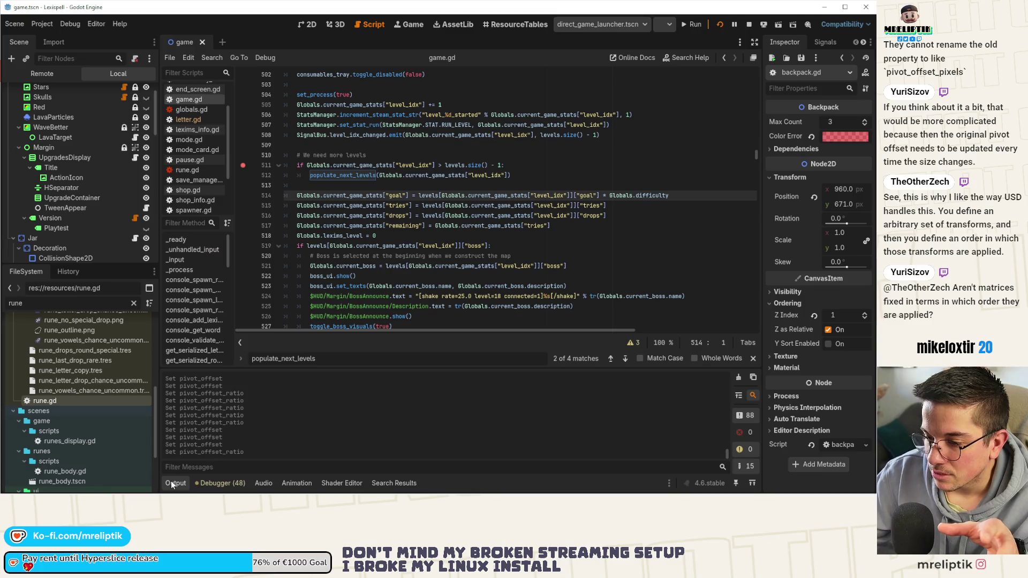
{"action": "left_click", "coordinate": [220, 483]}
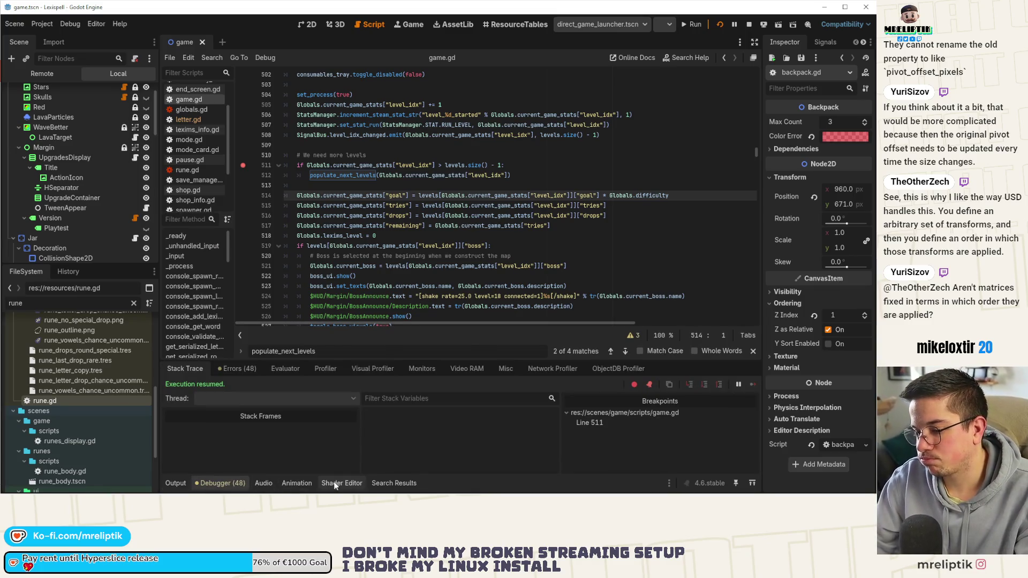
Step: Change the spawn_global argument on letter.gd line 427 from 0 to 1 and save
{"action": "left_click", "coordinate": [394, 483]}
{"action": "left_click", "coordinate": [295, 423]}
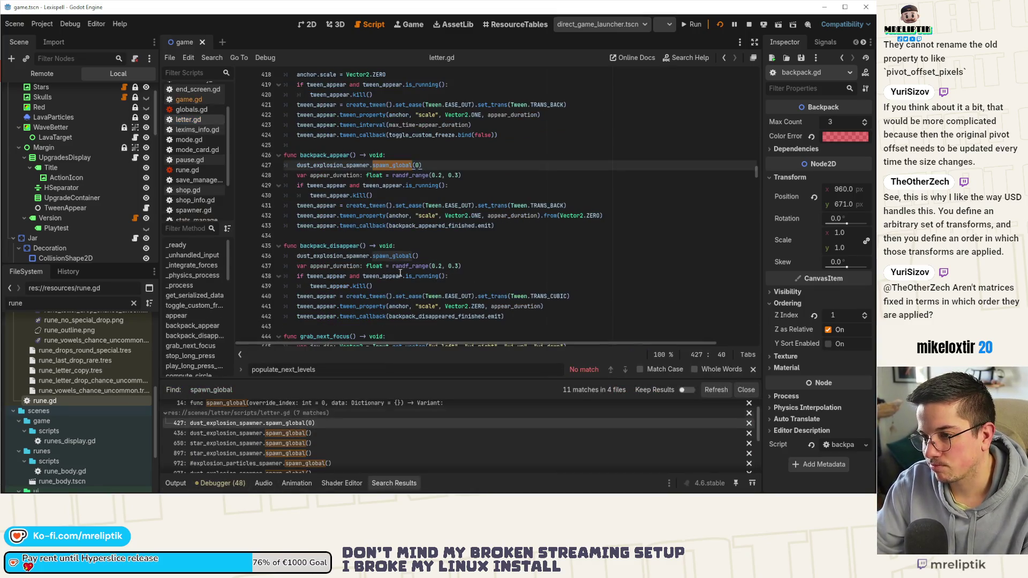
{"action": "double_click", "coordinate": [418, 165]}
{"action": "type", "text": "1"}
{"action": "key", "text": "ctrl+s"}
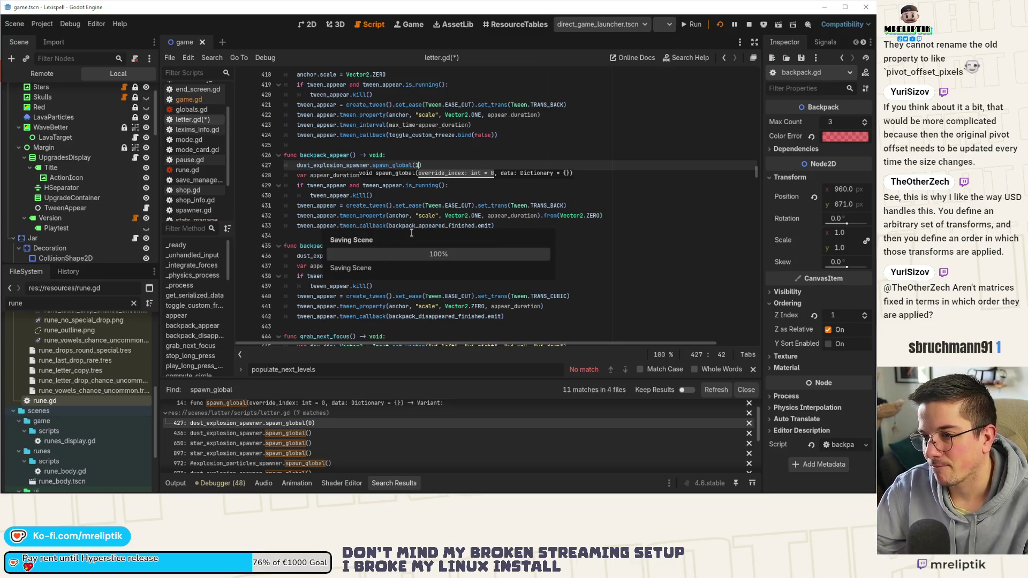
Step: In the running game, move the C and P runes into the side bag, then stop the game
{"action": "left_click", "coordinate": [409, 24]}
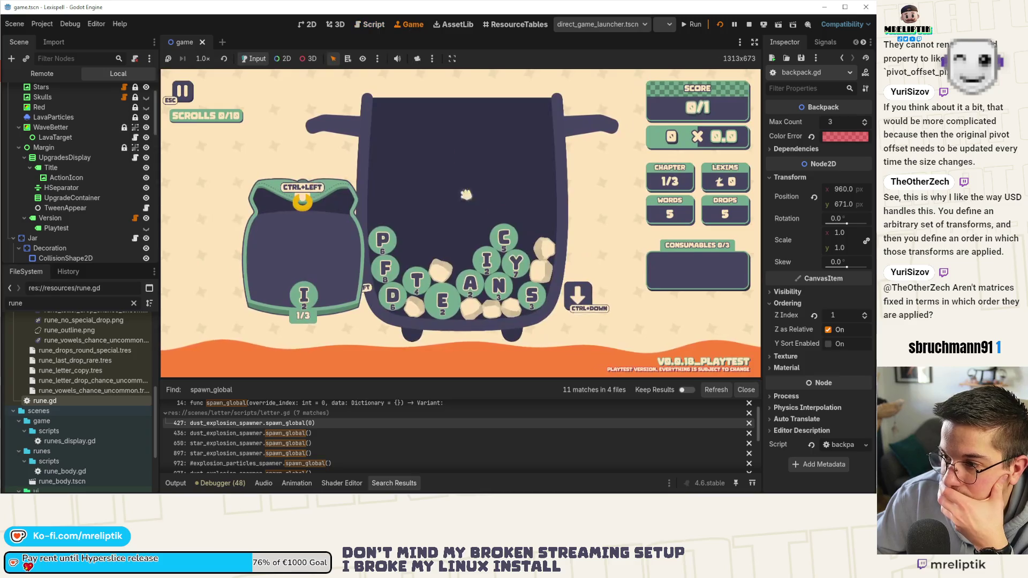
{"action": "key", "text": "ctrl+Left"}
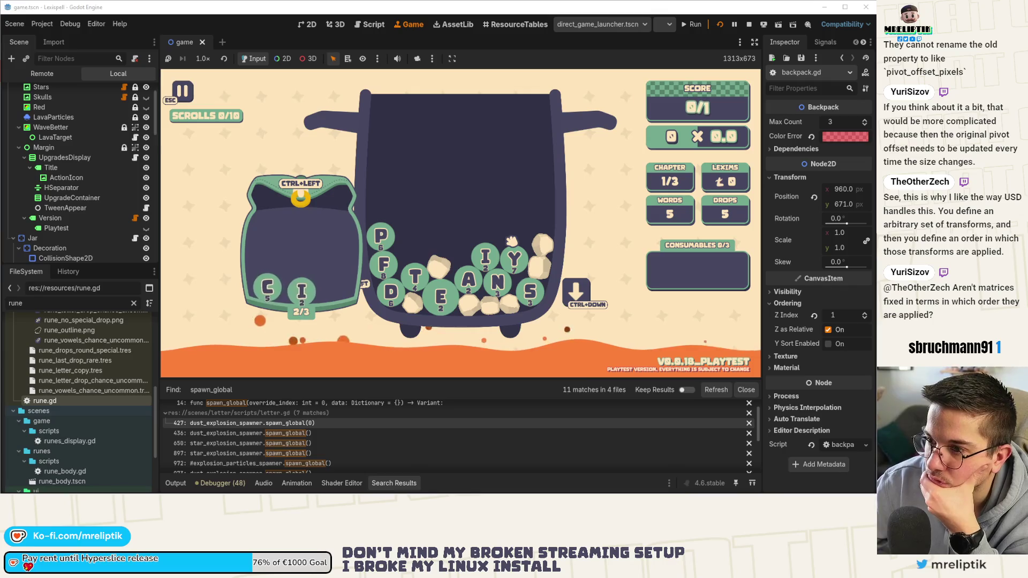
{"action": "left_click", "coordinate": [176, 483]}
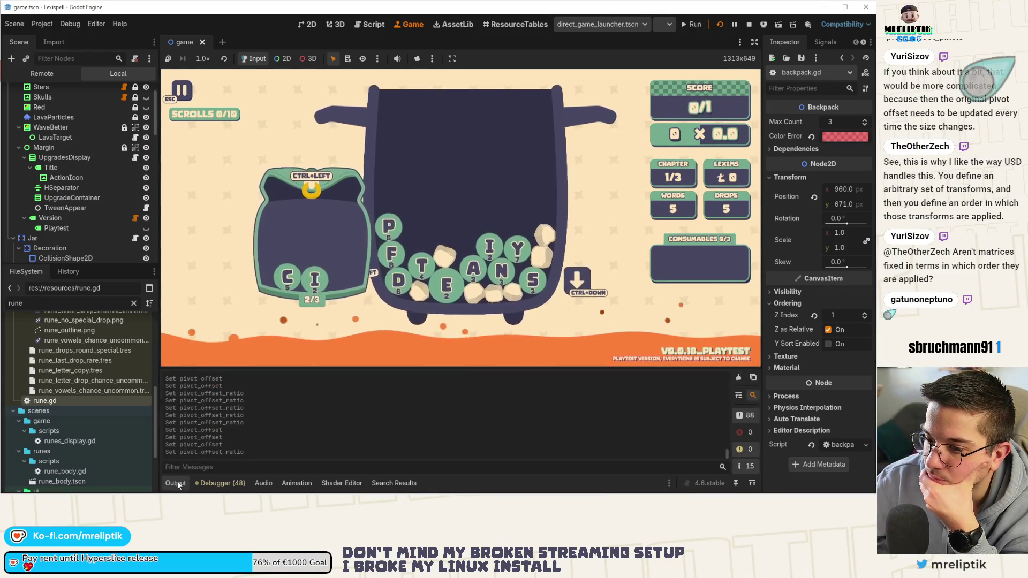
{"action": "left_click", "coordinate": [178, 481]}
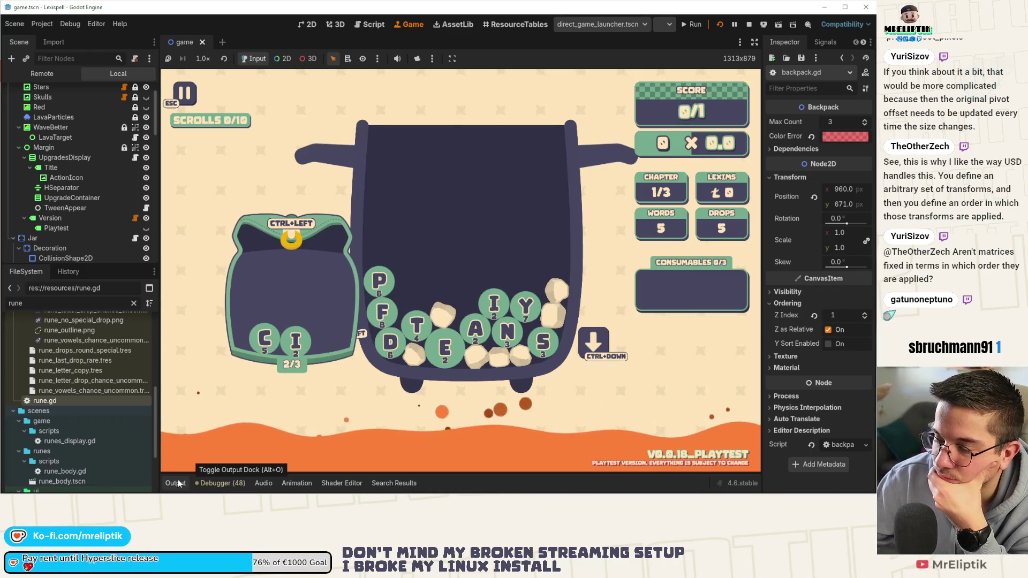
{"action": "left_click", "coordinate": [382, 287], "text": "ctrl"}
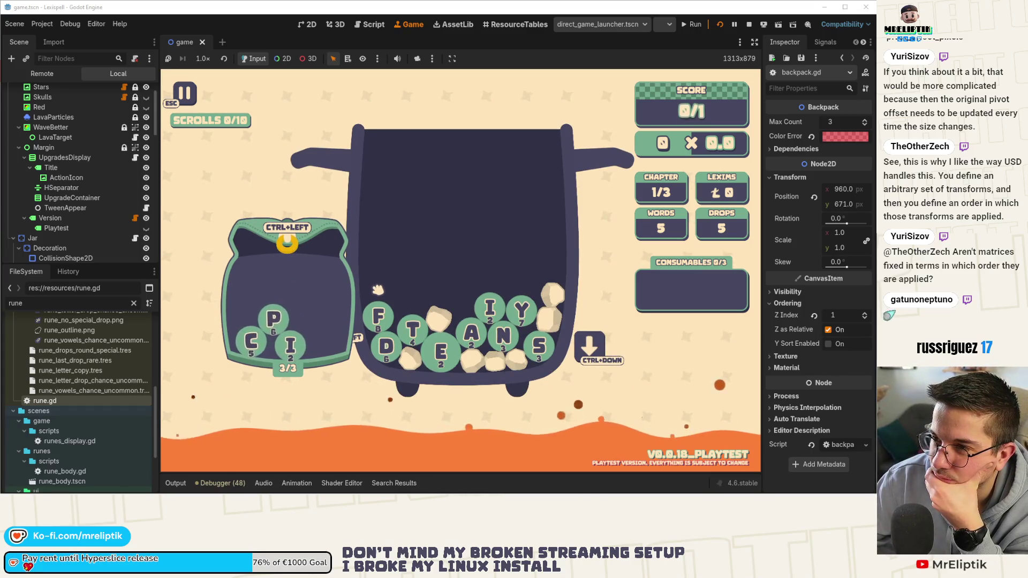
{"action": "left_click", "coordinate": [750, 25]}
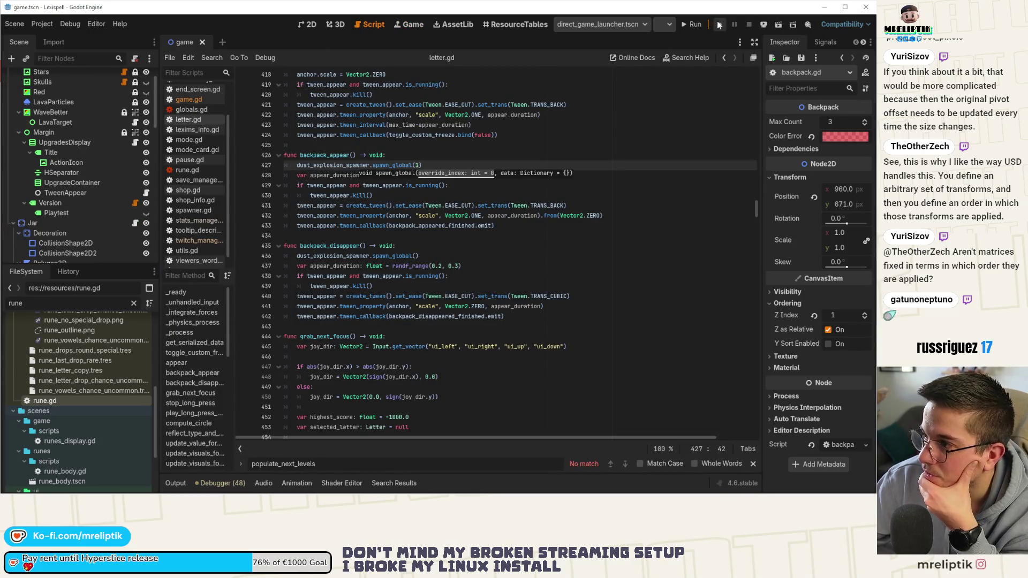
Step: Rerun the game and start chapter 1 in Classic Craft mode with English words
{"action": "left_click", "coordinate": [723, 24]}
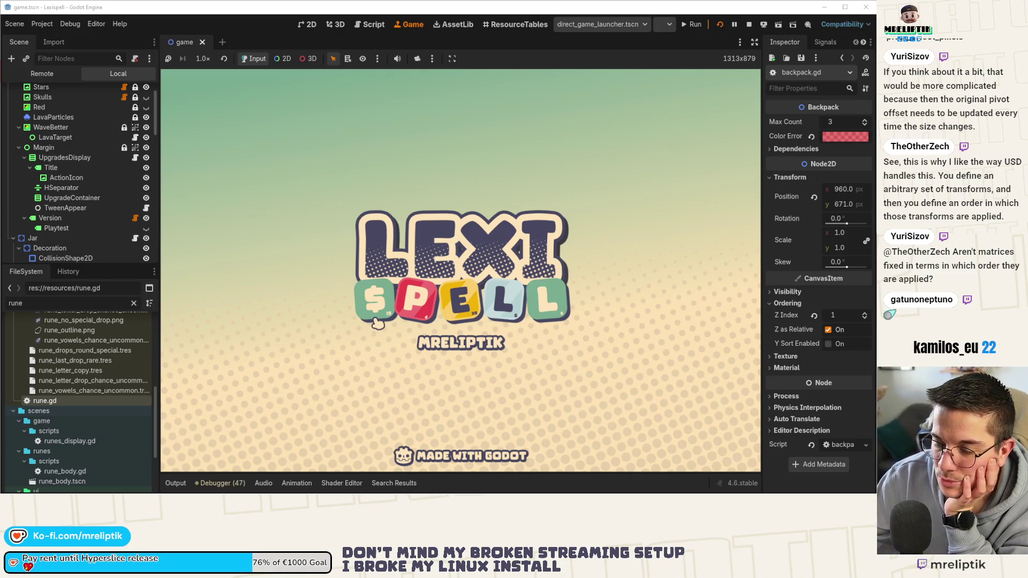
{"action": "left_click", "coordinate": [385, 344]}
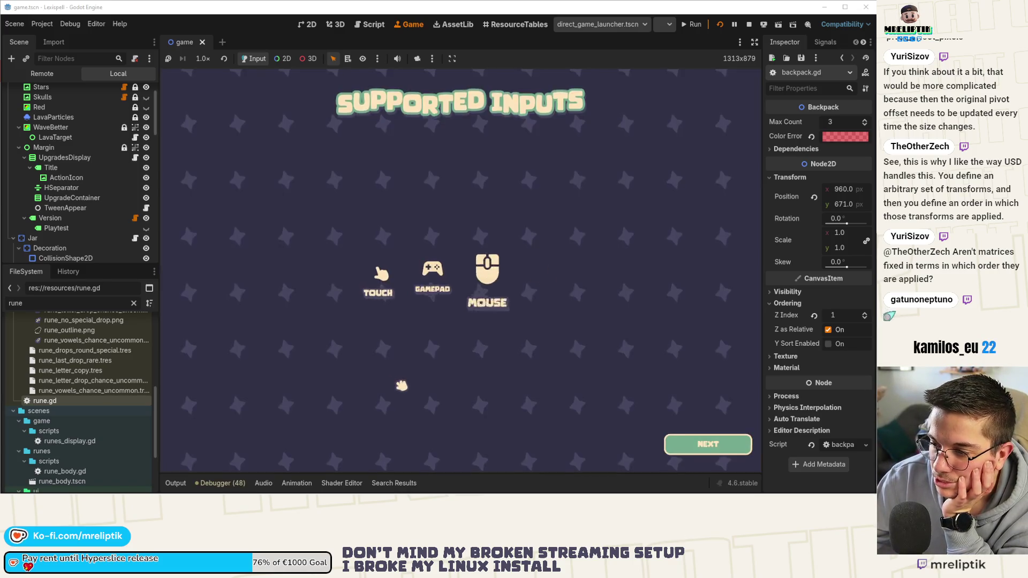
{"action": "left_click", "coordinate": [696, 443]}
{"action": "left_click", "coordinate": [593, 343]}
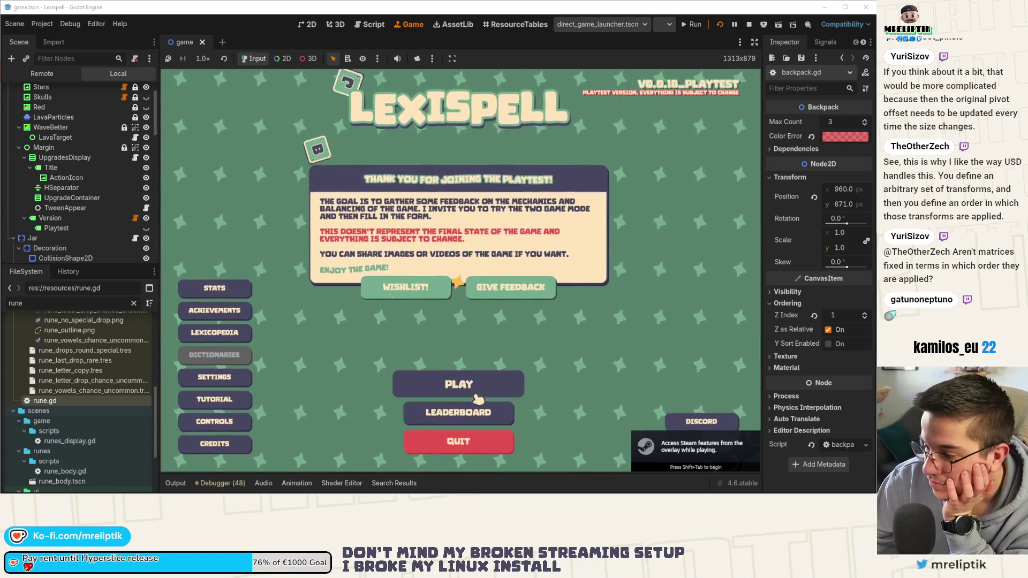
{"action": "left_click", "coordinate": [471, 395]}
{"action": "left_click", "coordinate": [423, 313]}
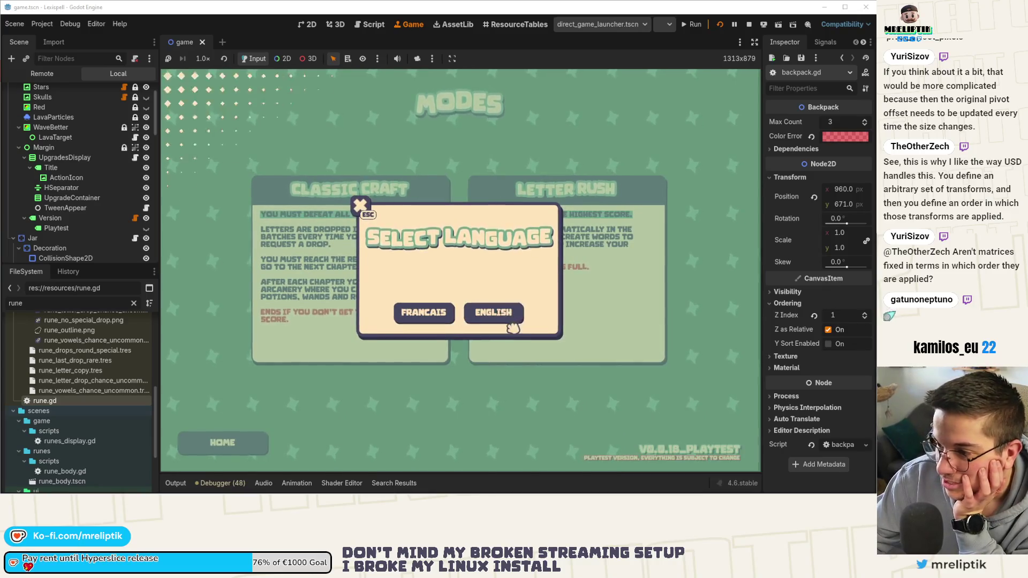
{"action": "left_click", "coordinate": [498, 312]}
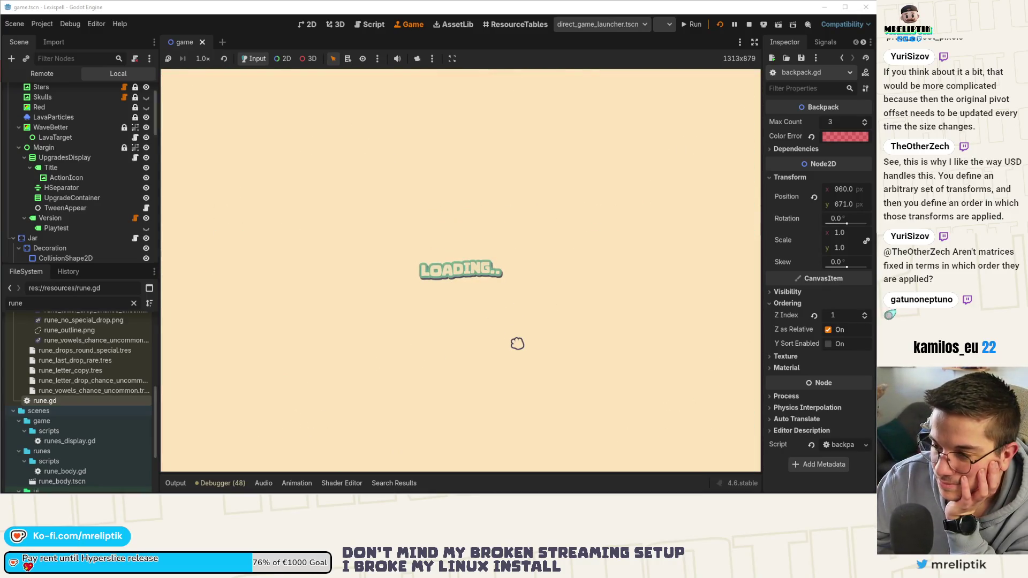
{"action": "left_click", "coordinate": [285, 272]}
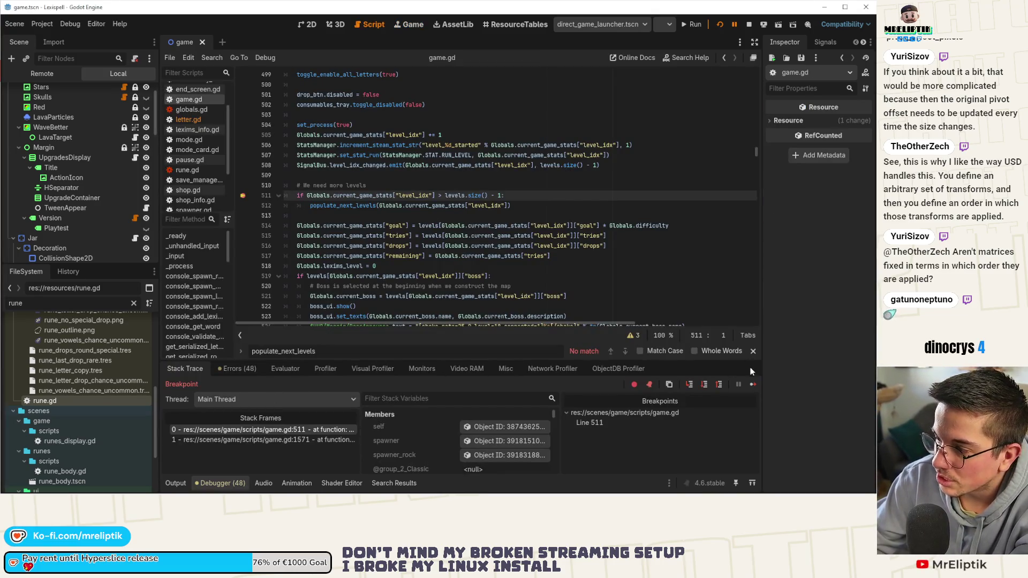
Step: Resume from the breakpoint, move the L rune into the side jar, and view game.tscn in 2D
{"action": "left_click", "coordinate": [754, 384]}
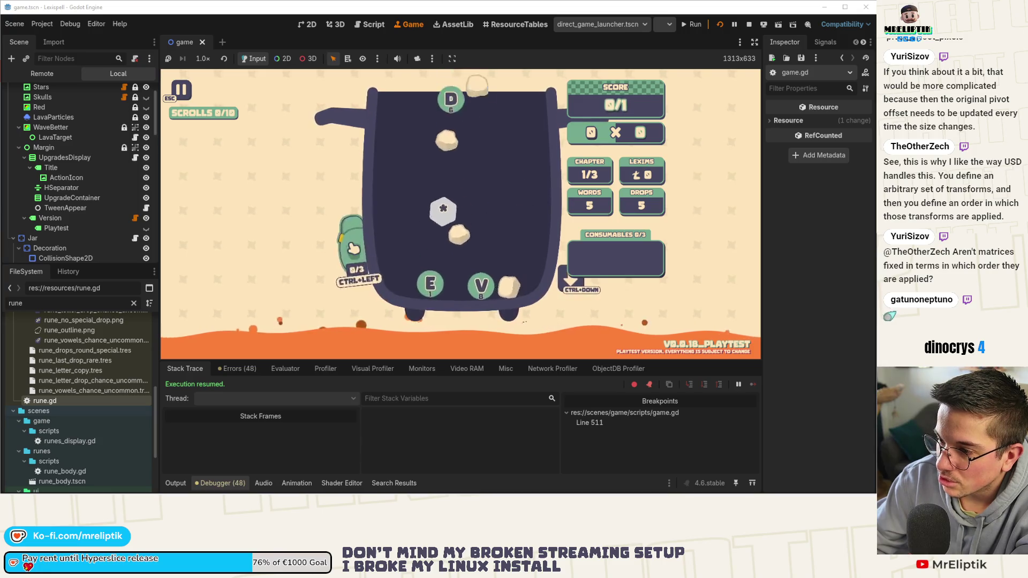
{"action": "left_click", "coordinate": [221, 483]}
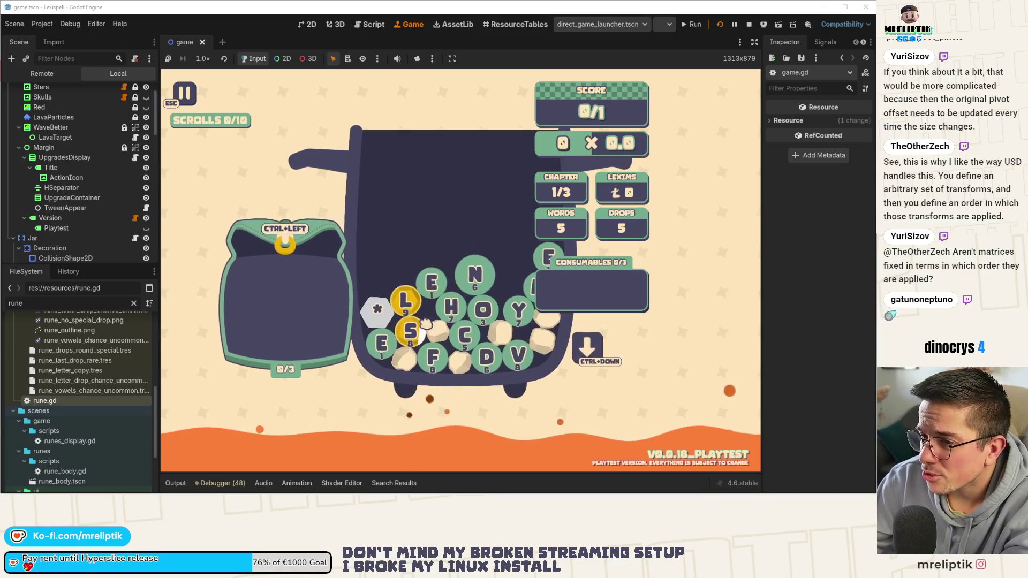
{"action": "left_click", "coordinate": [167, 481]}
{"action": "left_click", "coordinate": [167, 481]}
{"action": "left_click", "coordinate": [412, 298]}
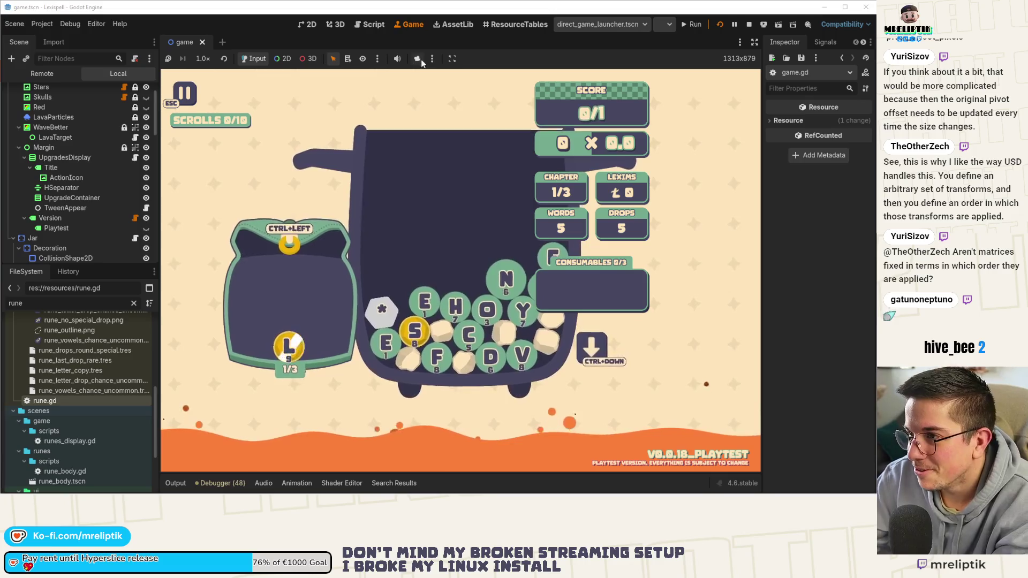
{"action": "left_click", "coordinate": [309, 25]}
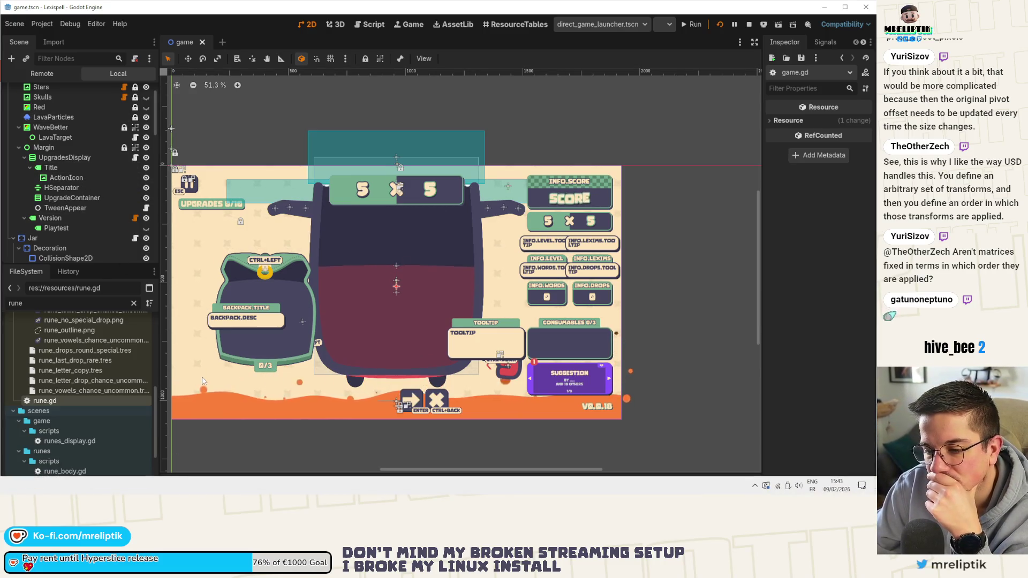
Step: Stop the game and open game.gd from the Game node's script icon to inspect line 511
{"action": "left_click", "coordinate": [176, 483]}
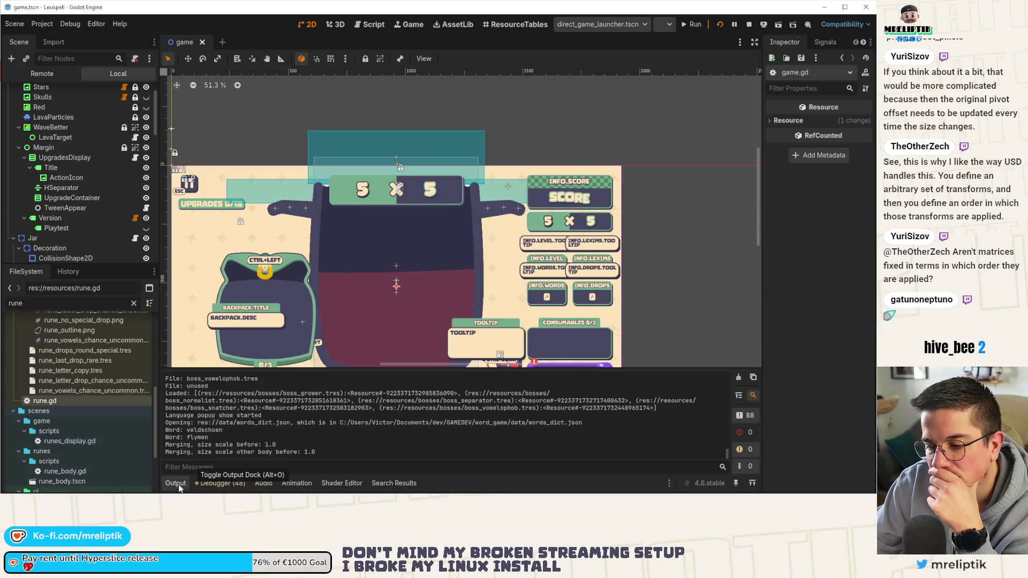
{"action": "left_click", "coordinate": [179, 486]}
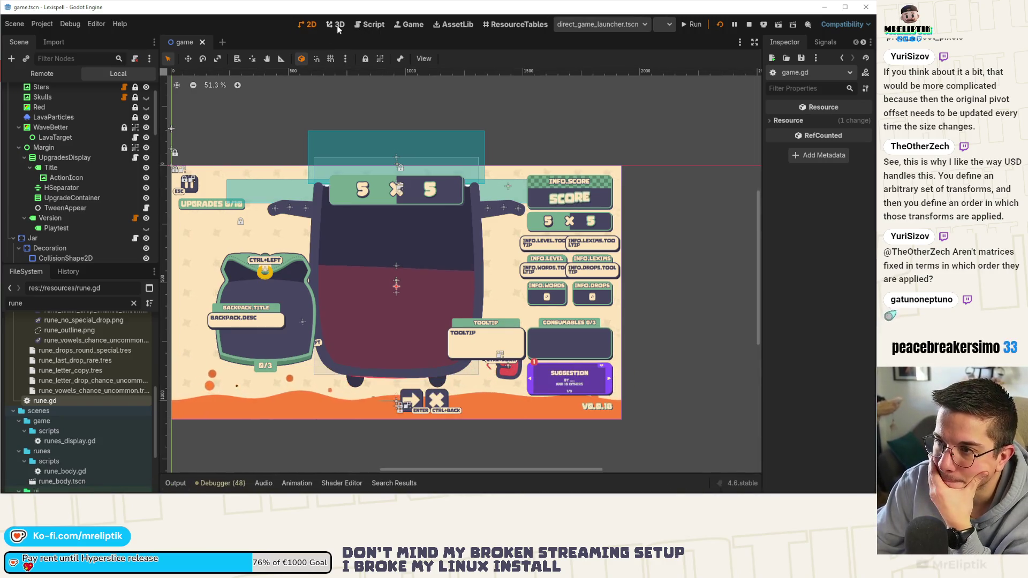
{"action": "left_click", "coordinate": [337, 26]}
{"action": "left_click", "coordinate": [751, 25]}
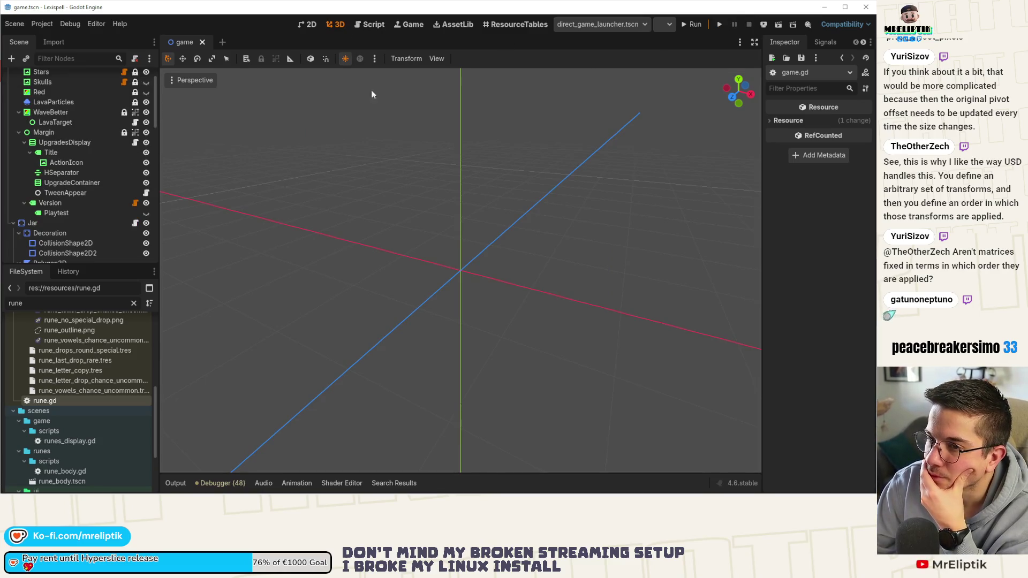
{"action": "left_click", "coordinate": [303, 27]}
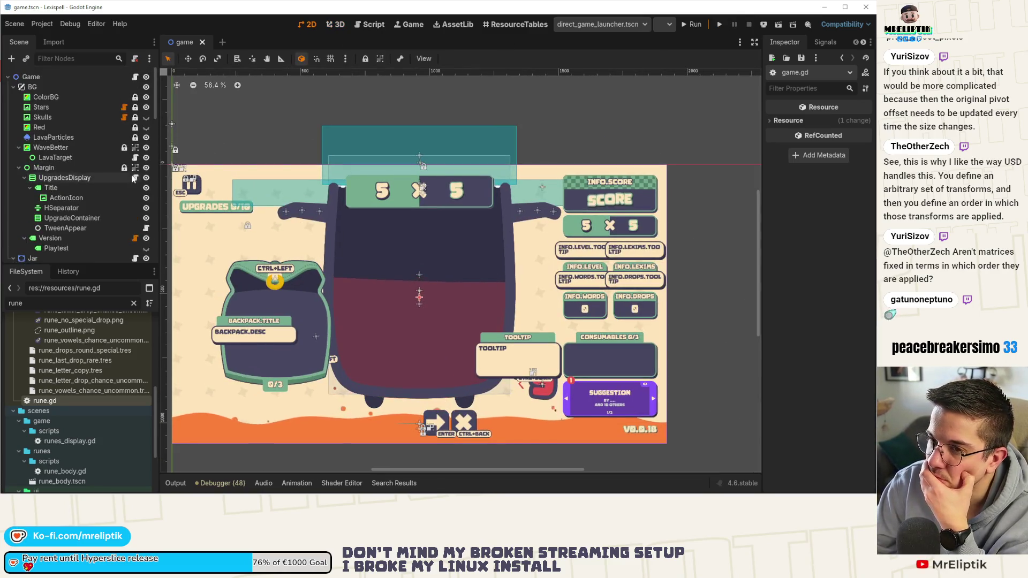
{"action": "left_click", "coordinate": [135, 78]}
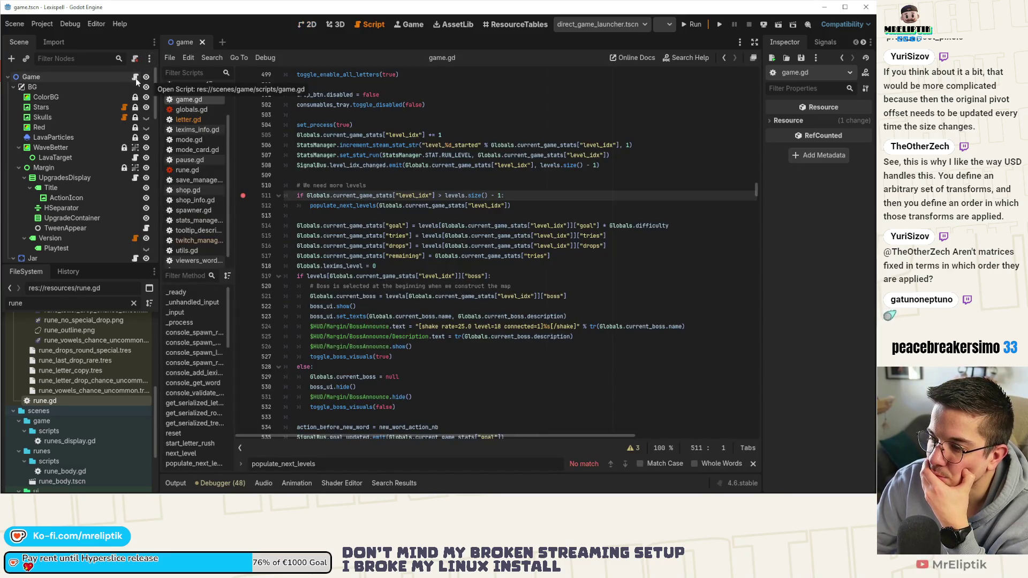
{"action": "left_click", "coordinate": [172, 484]}
{"action": "left_click", "coordinate": [184, 483]}
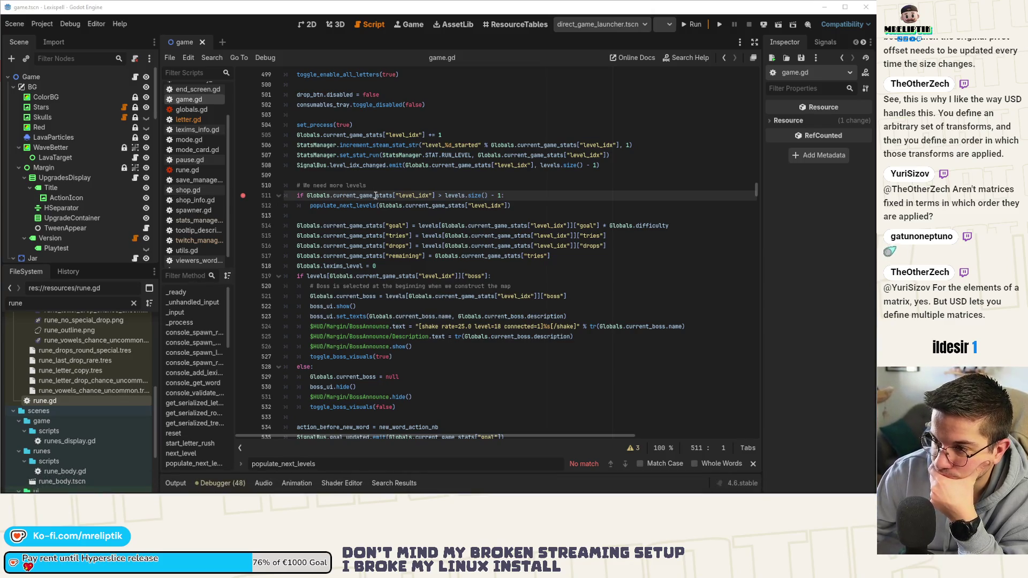
{"action": "mouse_move", "coordinate": [376, 195]}
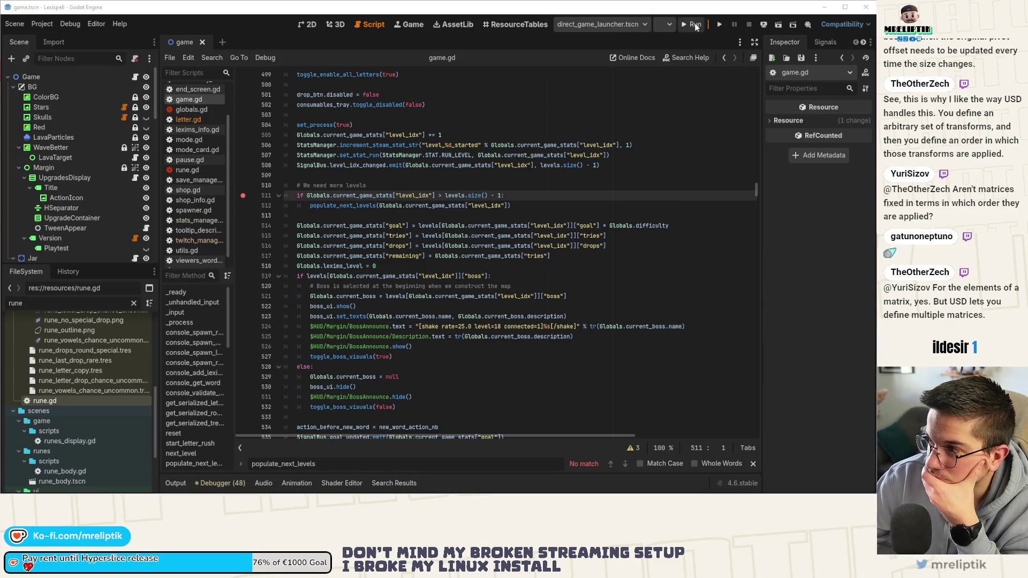
Step: Launch the game and start the first Classic Craft level in English, pausing at line 511
{"action": "left_click", "coordinate": [724, 24]}
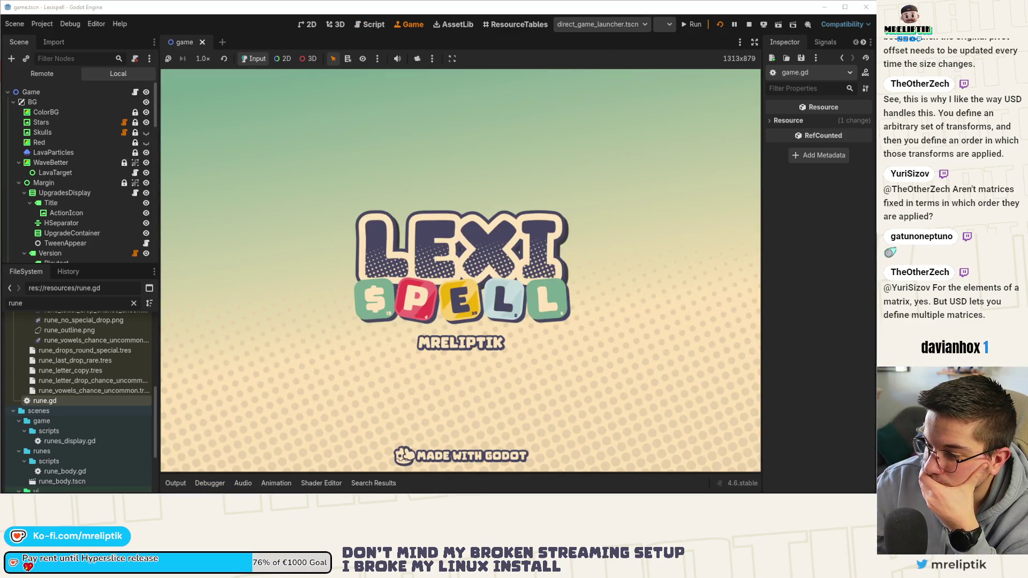
{"action": "mouse_move", "coordinate": [410, 495]}
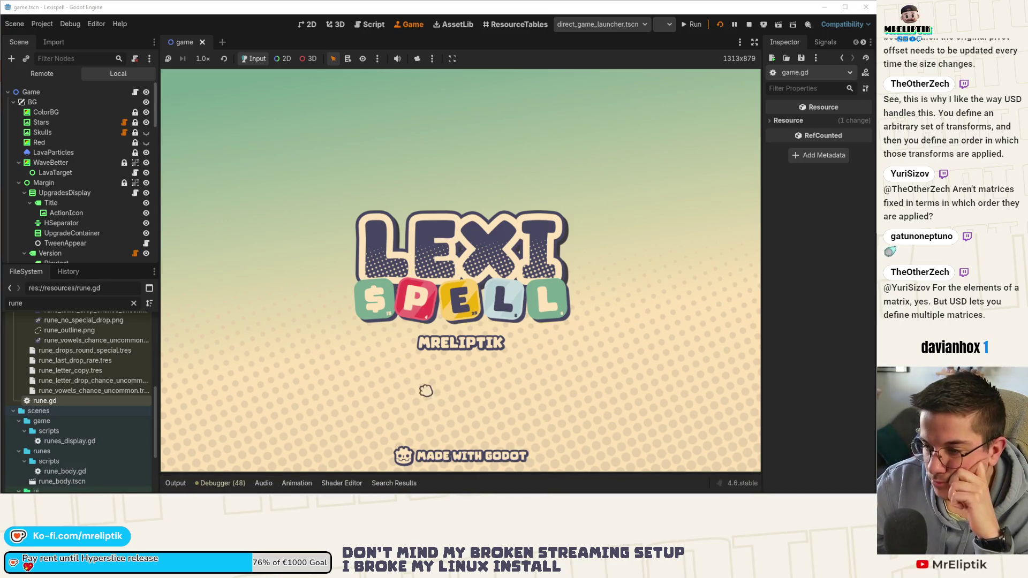
{"action": "left_click", "coordinate": [426, 391]}
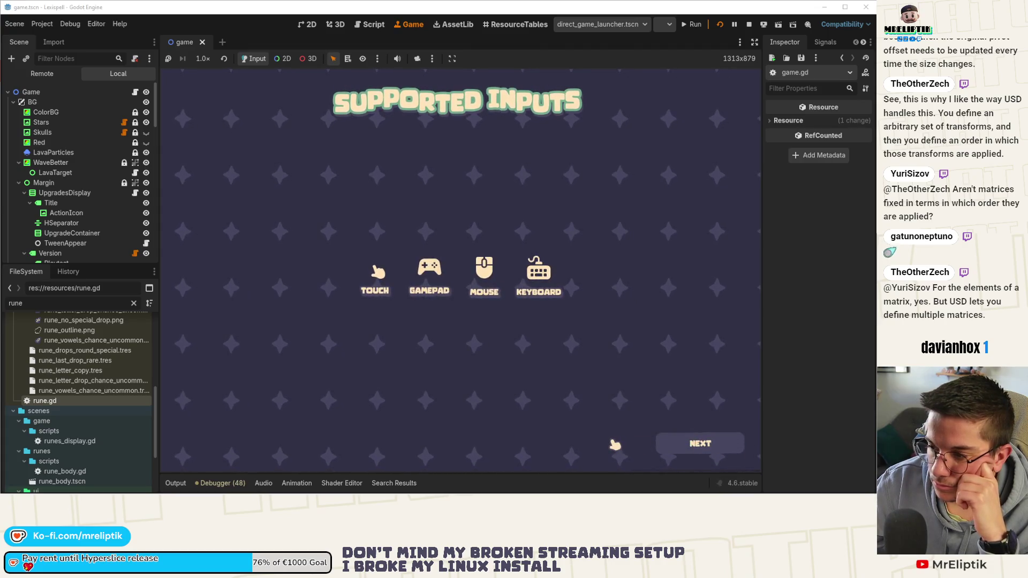
{"action": "left_click", "coordinate": [696, 443]}
{"action": "left_click", "coordinate": [589, 340]}
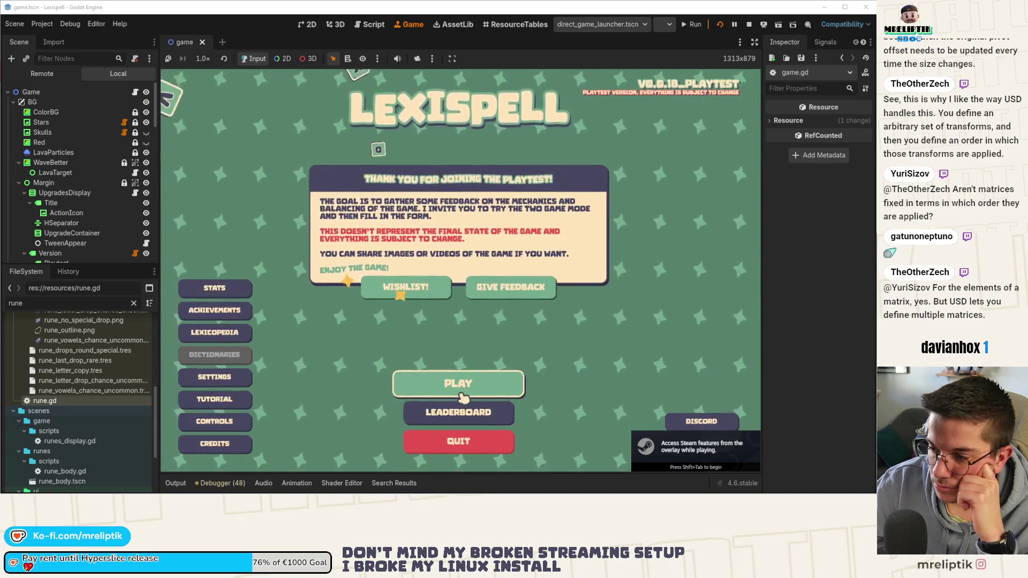
{"action": "left_click", "coordinate": [459, 320]}
{"action": "left_click", "coordinate": [422, 367]}
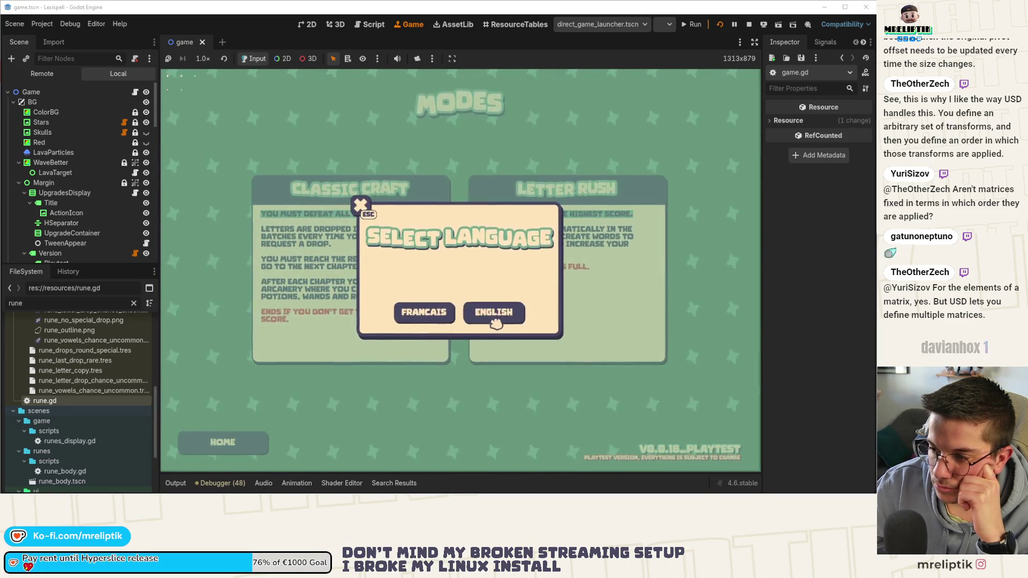
{"action": "left_click", "coordinate": [494, 315]}
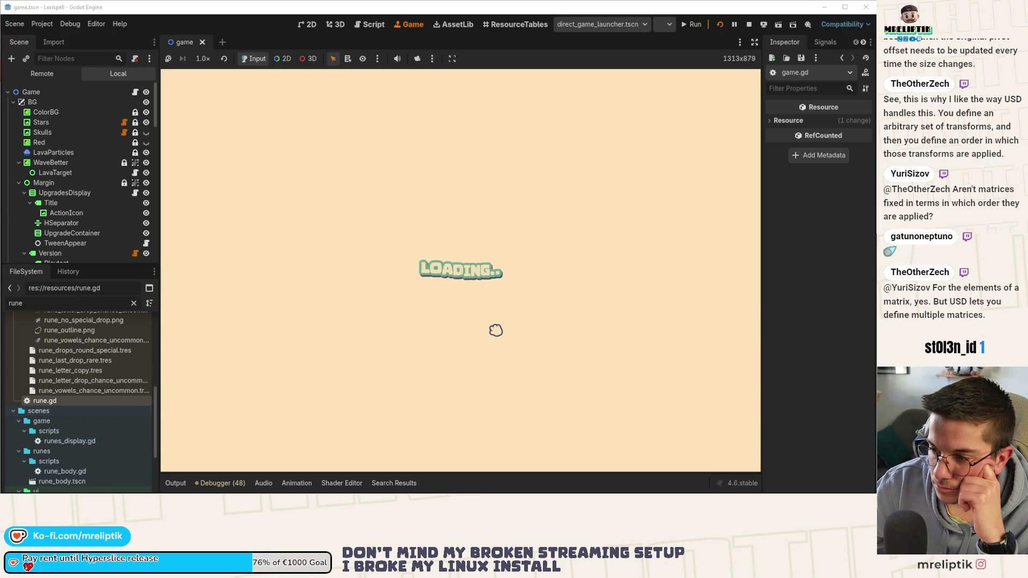
{"action": "left_click", "coordinate": [399, 322]}
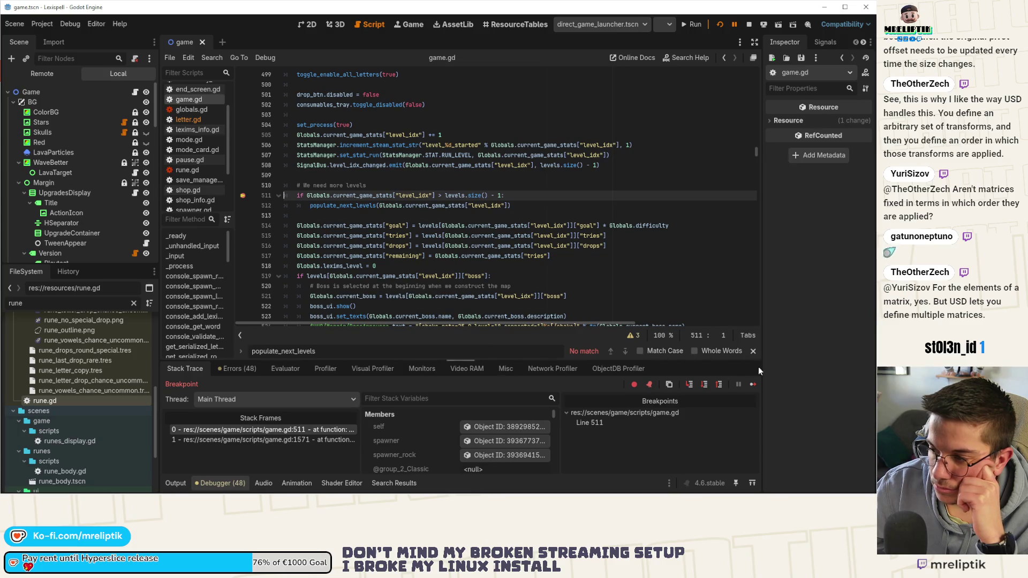
Step: Resume past the breakpoint, toggle the full-width game view, glance at 2D, and return to the Game view
{"action": "left_click", "coordinate": [753, 384]}
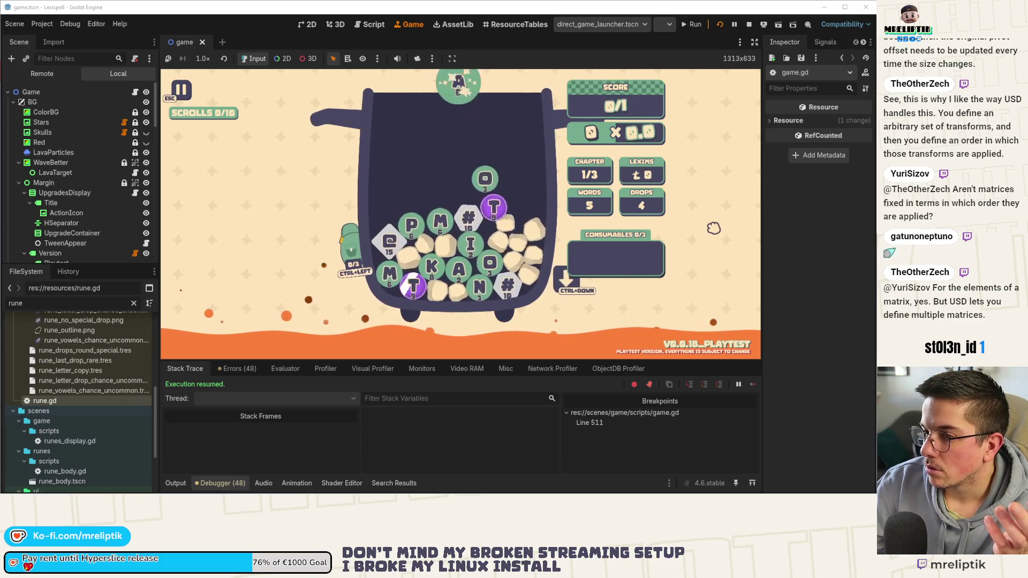
{"action": "left_click", "coordinate": [756, 42]}
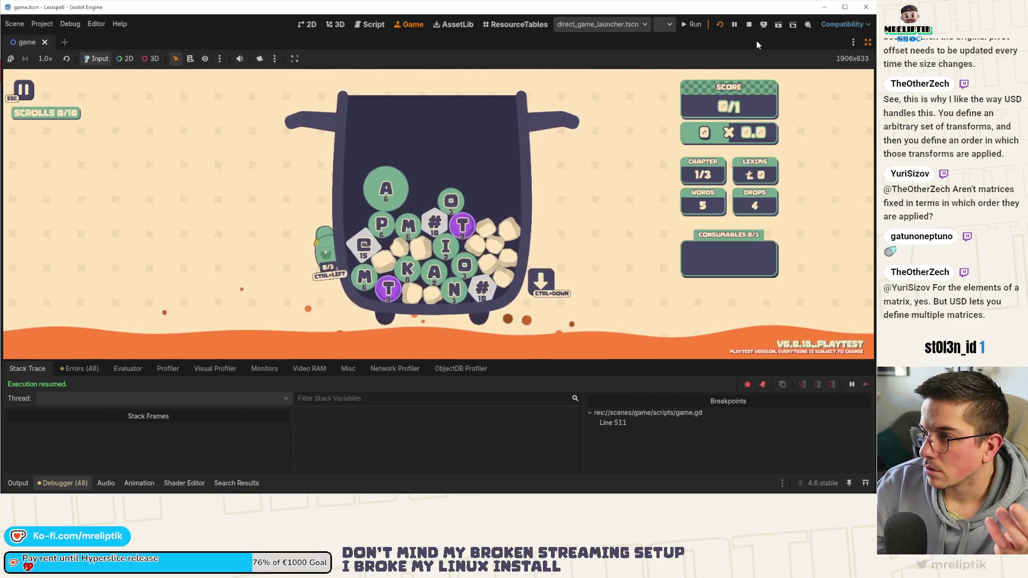
{"action": "left_click", "coordinate": [868, 42]}
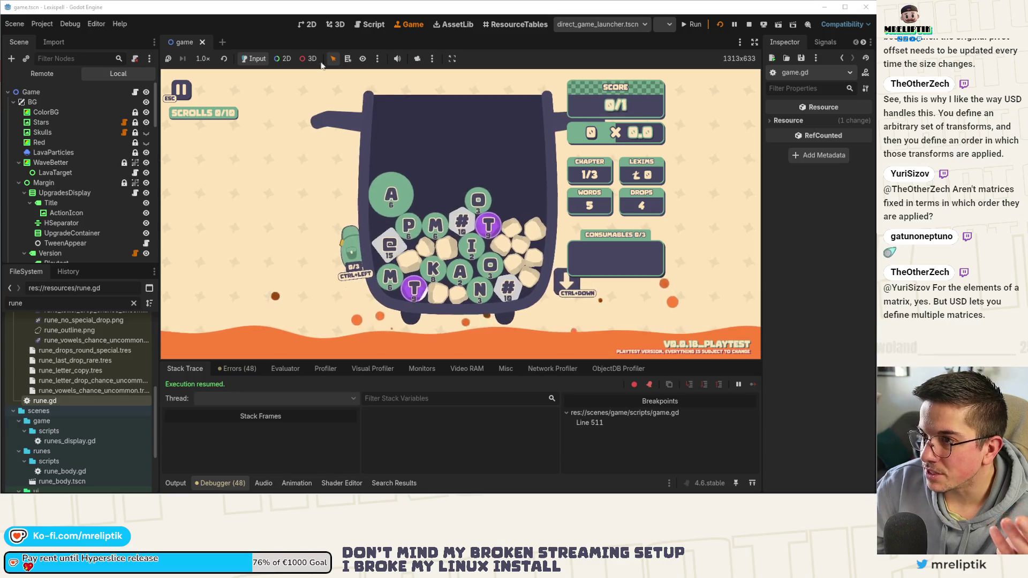
{"action": "key", "text": "ctrl+F1"}
{"action": "scroll", "coordinate": [371, 127], "scroll_direction": "down", "scroll_amount": 4}
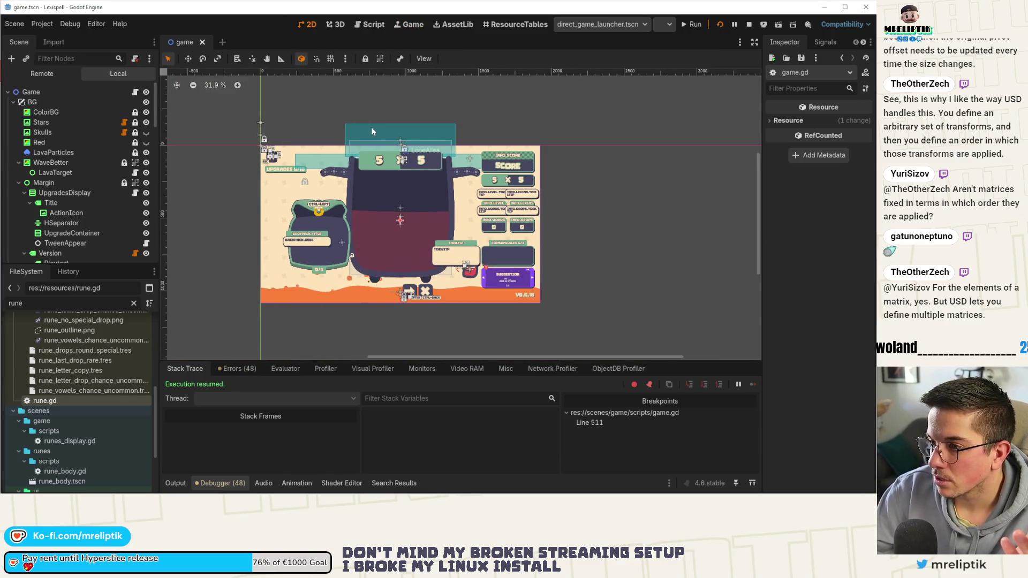
{"action": "scroll", "coordinate": [348, 163], "scroll_direction": "down", "scroll_amount": 1}
{"action": "mouse_move", "coordinate": [187, 492]}
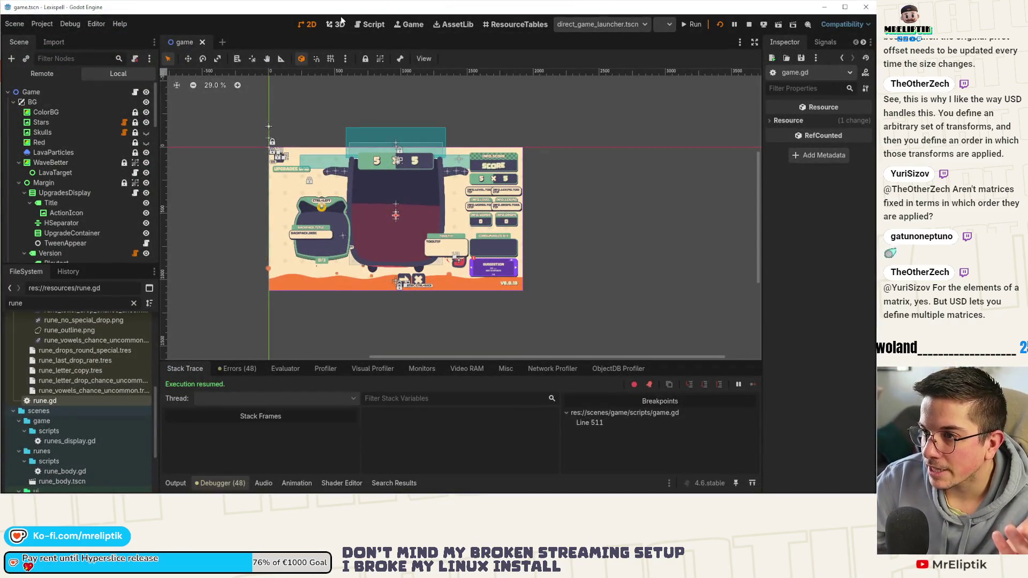
{"action": "left_click", "coordinate": [422, 22]}
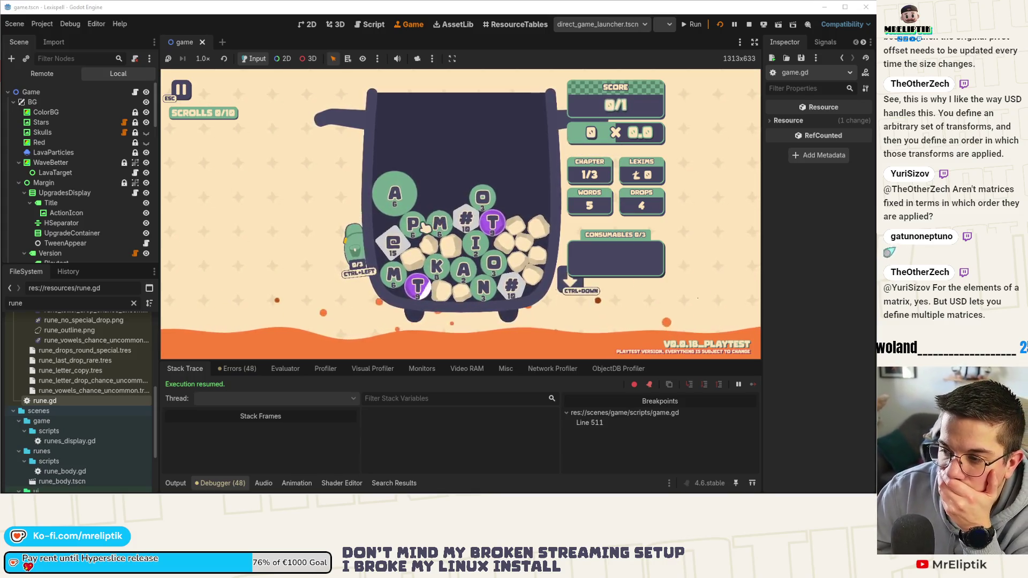
Step: Submit MAP, pass the results and Arcanery shop, start the next chapter, and resume from the breakpoint
{"action": "type", "text": "map"}
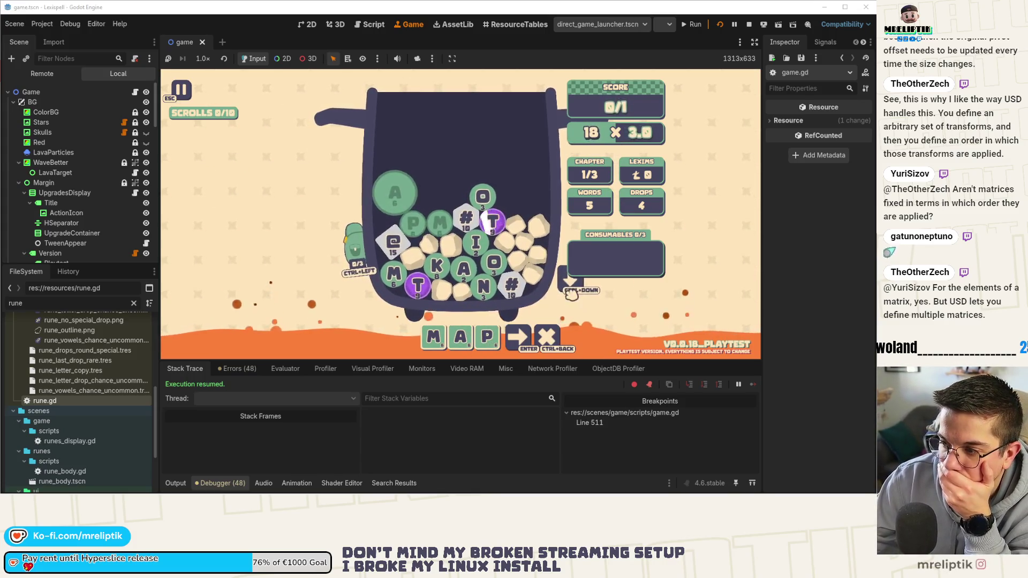
{"action": "key", "text": "Return"}
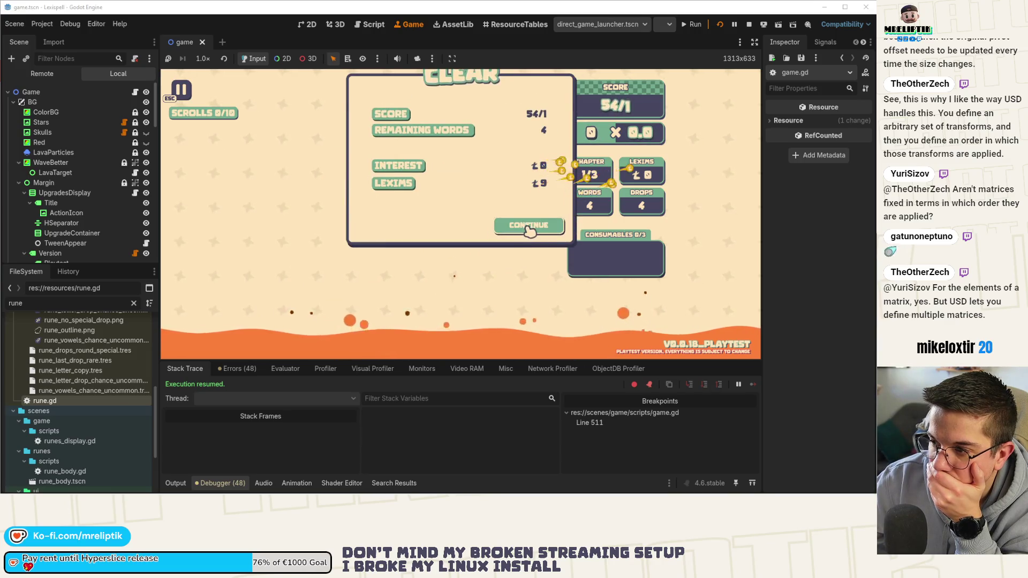
{"action": "left_click", "coordinate": [528, 229]}
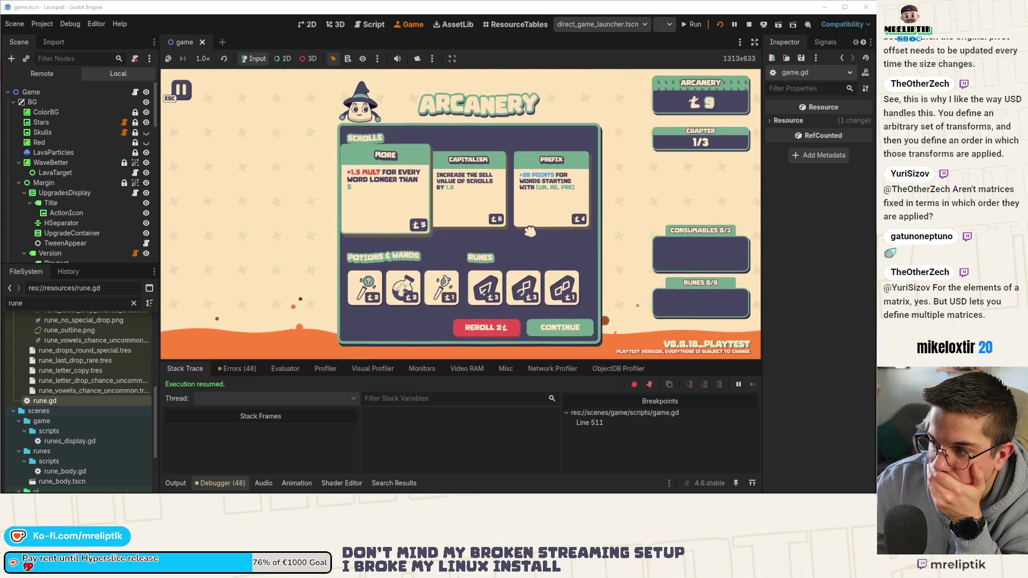
{"action": "left_click", "coordinate": [560, 328]}
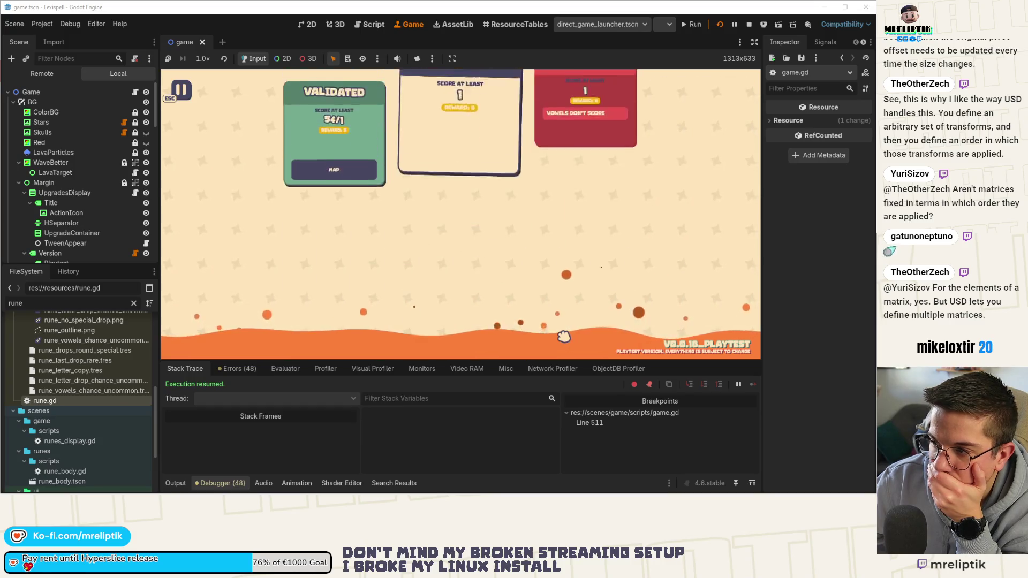
{"action": "left_click", "coordinate": [470, 223]}
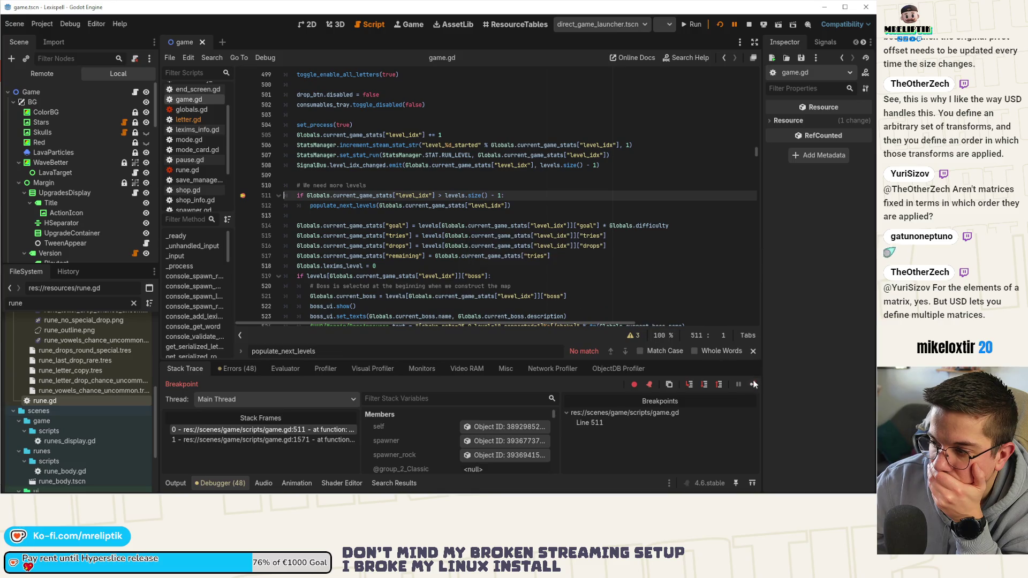
{"action": "left_click", "coordinate": [753, 384]}
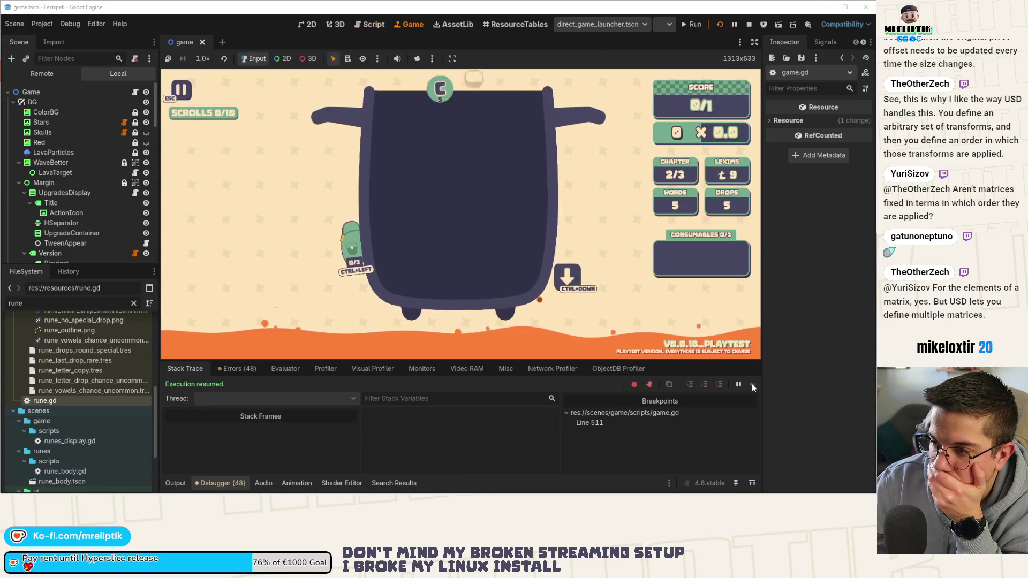
{"action": "left_click", "coordinate": [175, 483]}
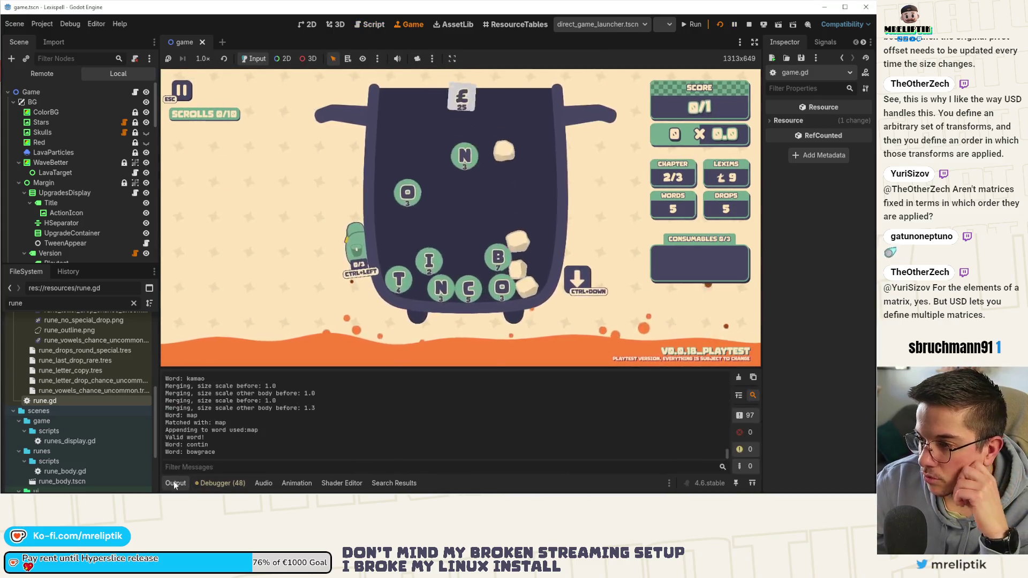
{"action": "left_click", "coordinate": [174, 481]}
Step: Submit BONE, pass results and shop, and resume into chapter 3/3, The Vowelophob
{"action": "type", "text": "bone"}
{"action": "key", "text": "Return"}
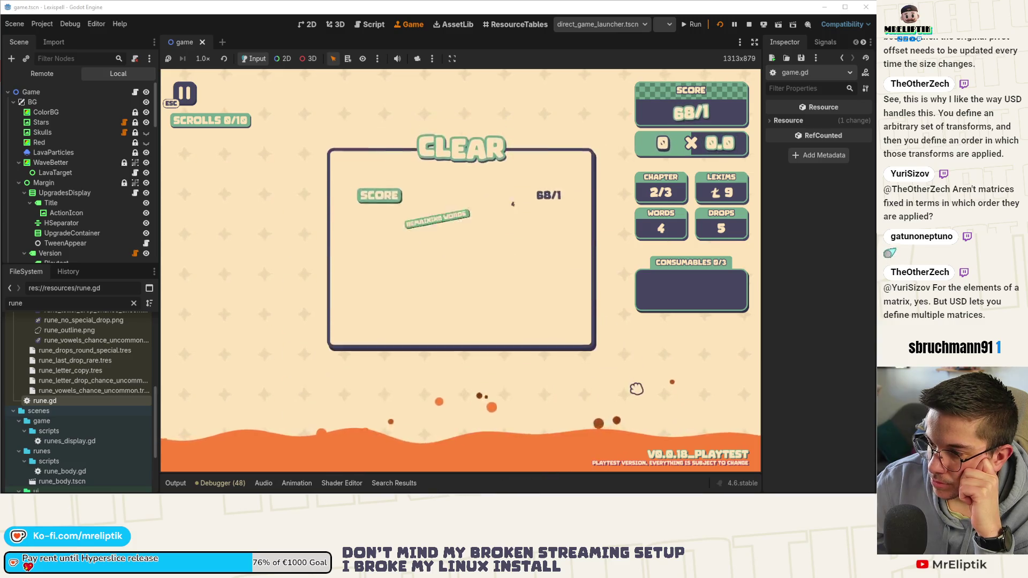
{"action": "left_click", "coordinate": [554, 349]}
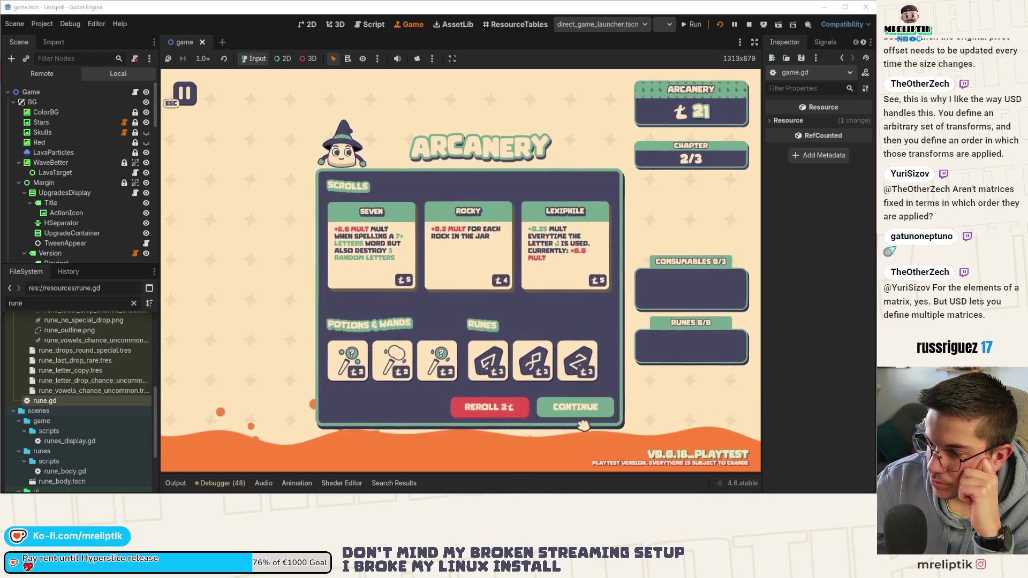
{"action": "left_click", "coordinate": [584, 408]}
{"action": "left_click", "coordinate": [591, 275]}
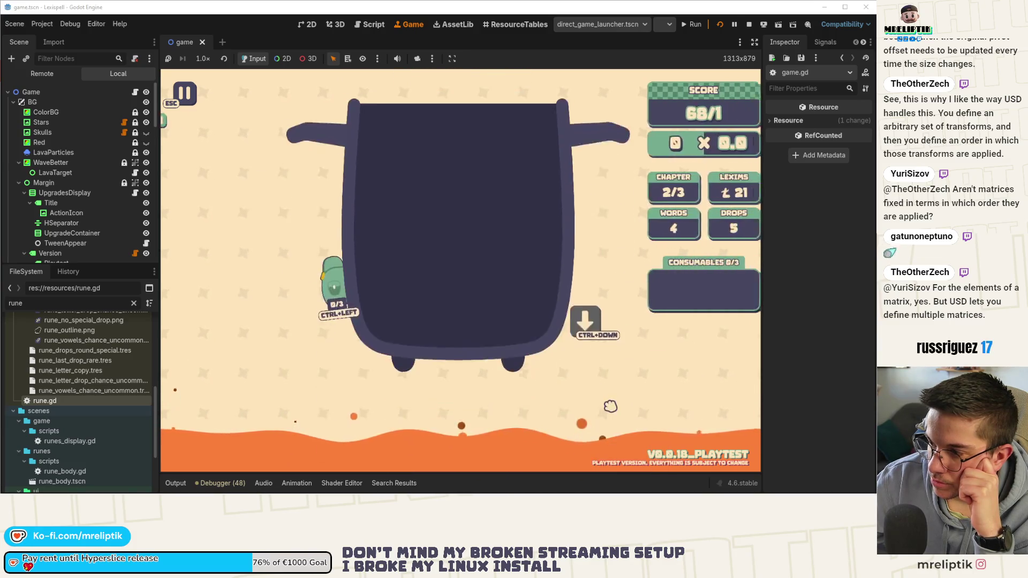
{"action": "left_click", "coordinate": [752, 384]}
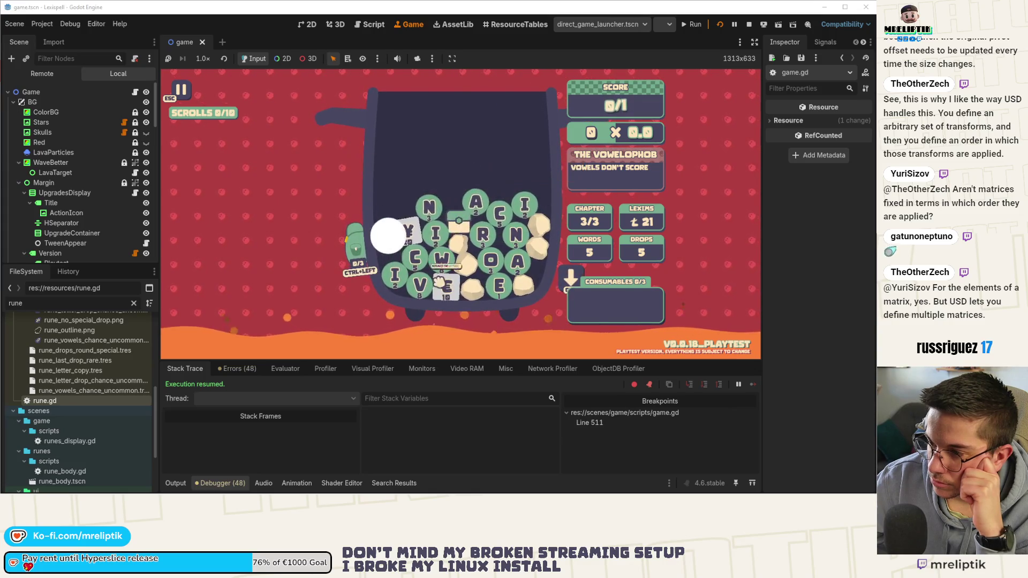
Step: Spell and submit CAN, pass the CLEAR panel, and choose GO ENDLESS! on the stats screen
{"action": "left_click", "coordinate": [420, 259]}
{"action": "left_click", "coordinate": [484, 191]}
{"action": "left_click", "coordinate": [455, 193]}
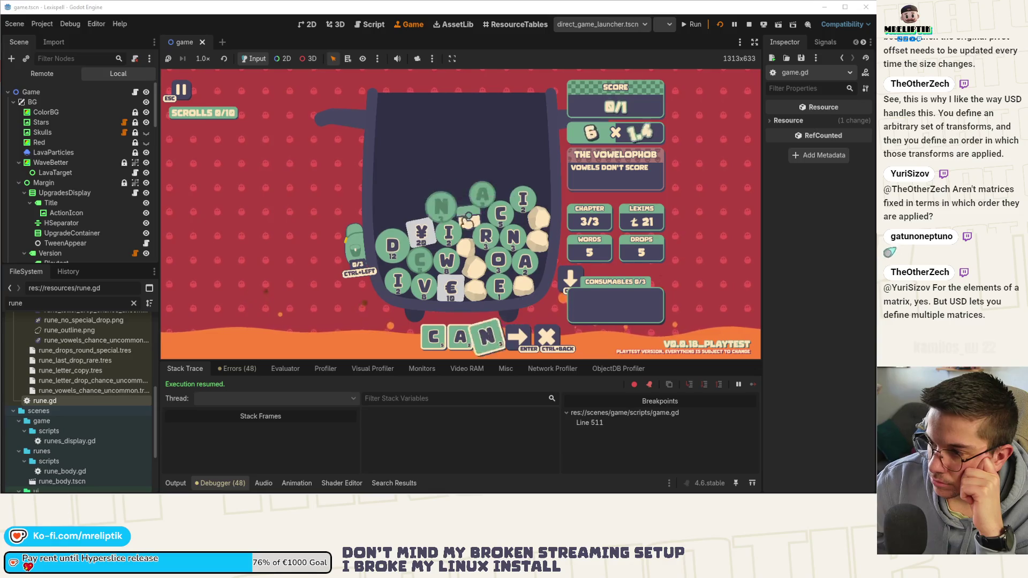
{"action": "key", "text": "Return"}
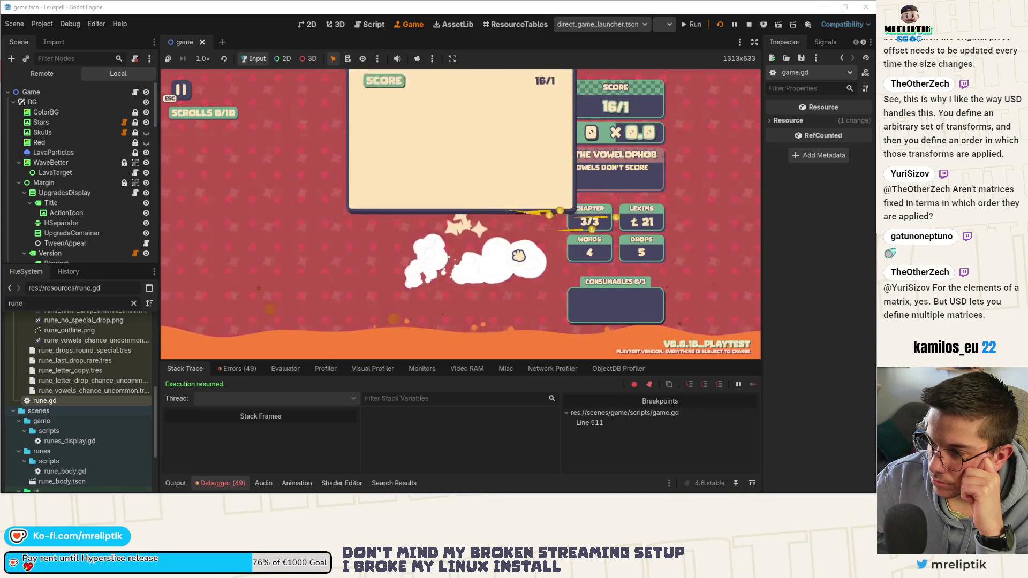
{"action": "left_click", "coordinate": [538, 226]}
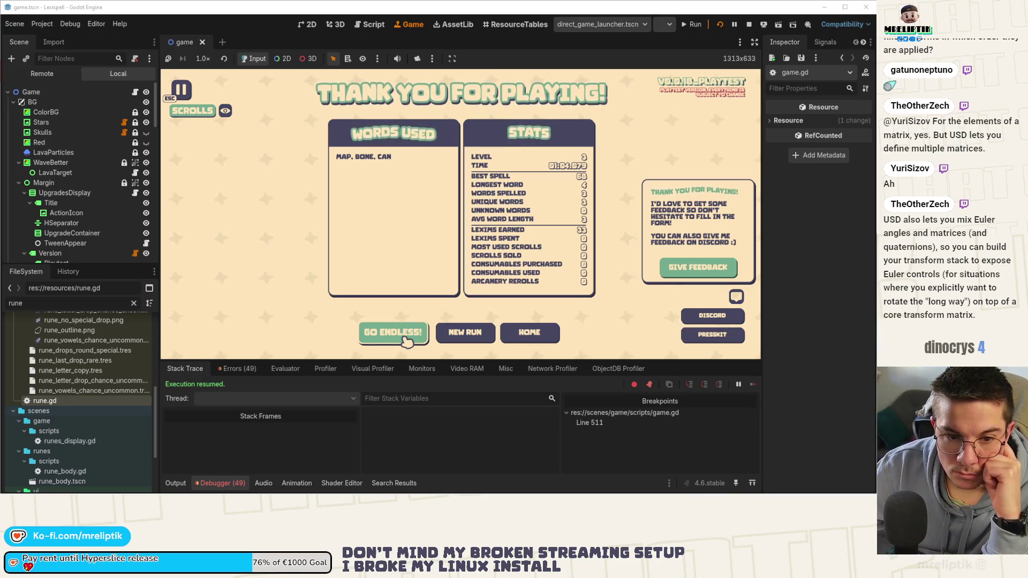
{"action": "left_click", "coordinate": [407, 341]}
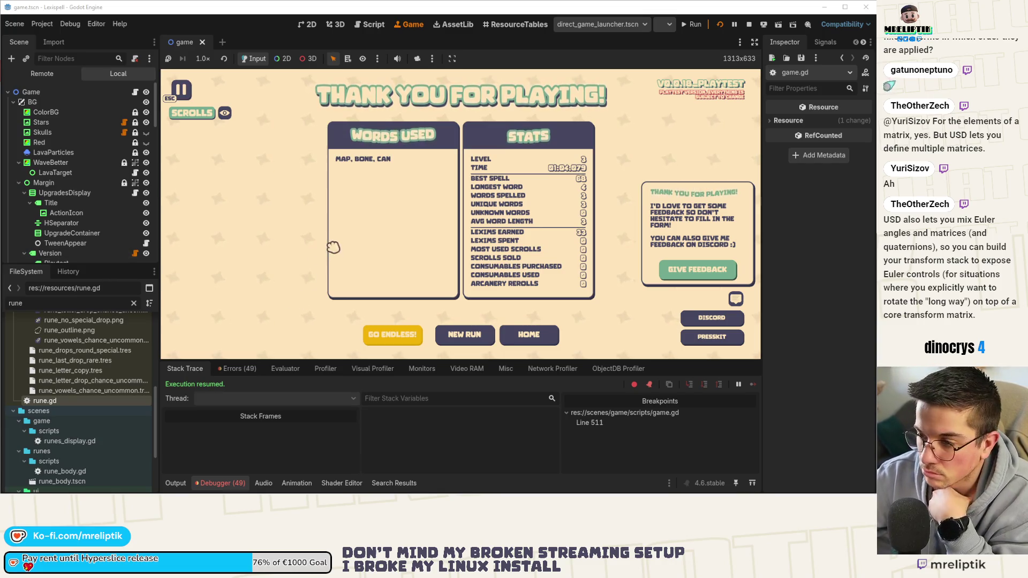
Step: Confirm going endless, start Chapter 4, and step from the line 511 breakpoint to line 514
{"action": "left_click", "coordinate": [398, 337]}
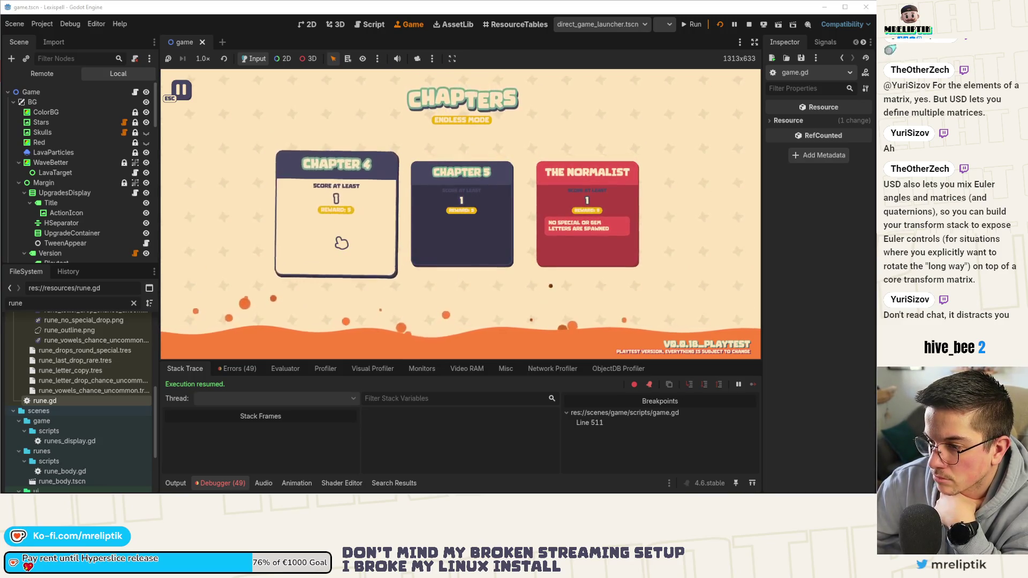
{"action": "left_click", "coordinate": [342, 244]}
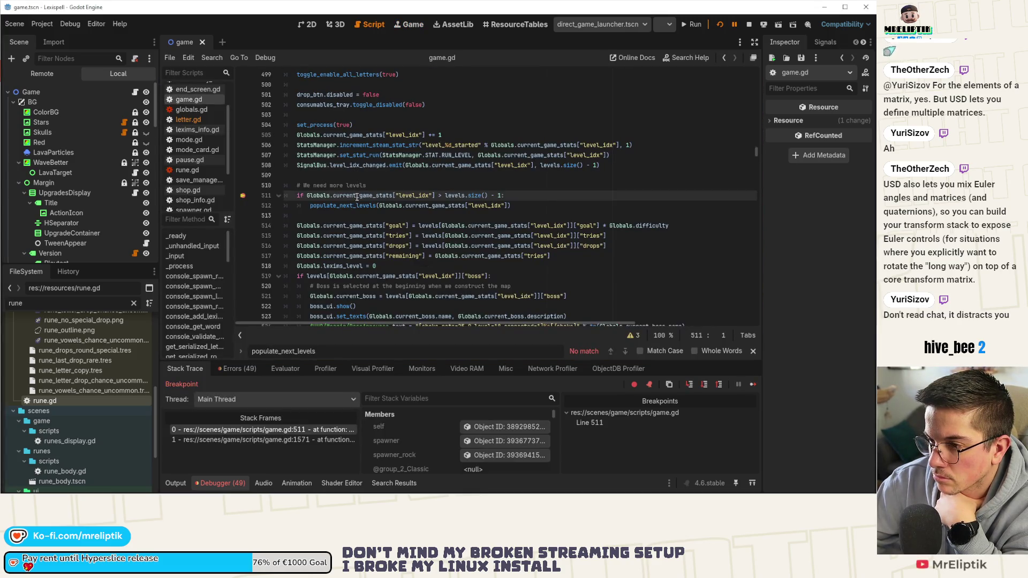
{"action": "mouse_move", "coordinate": [360, 195]}
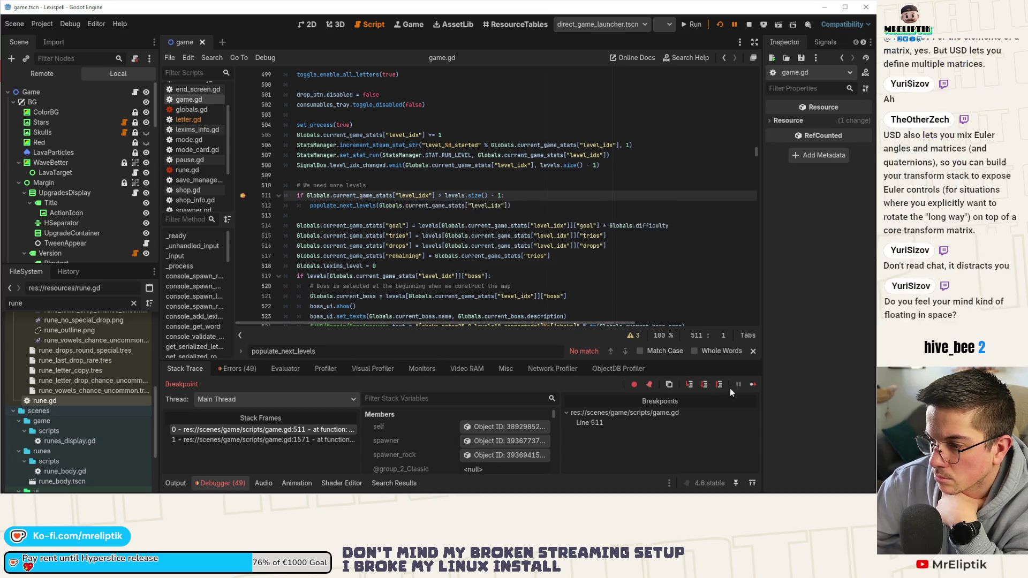
{"action": "left_click", "coordinate": [688, 386]}
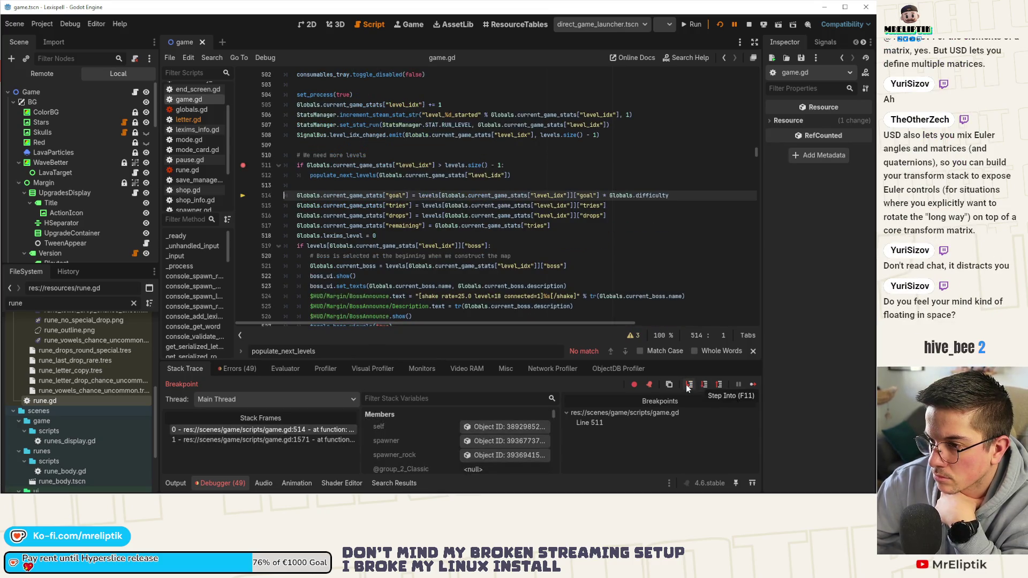
Step: Resume the paused game, check the Errors tab, and collapse the bottom panel
{"action": "left_click", "coordinate": [754, 385]}
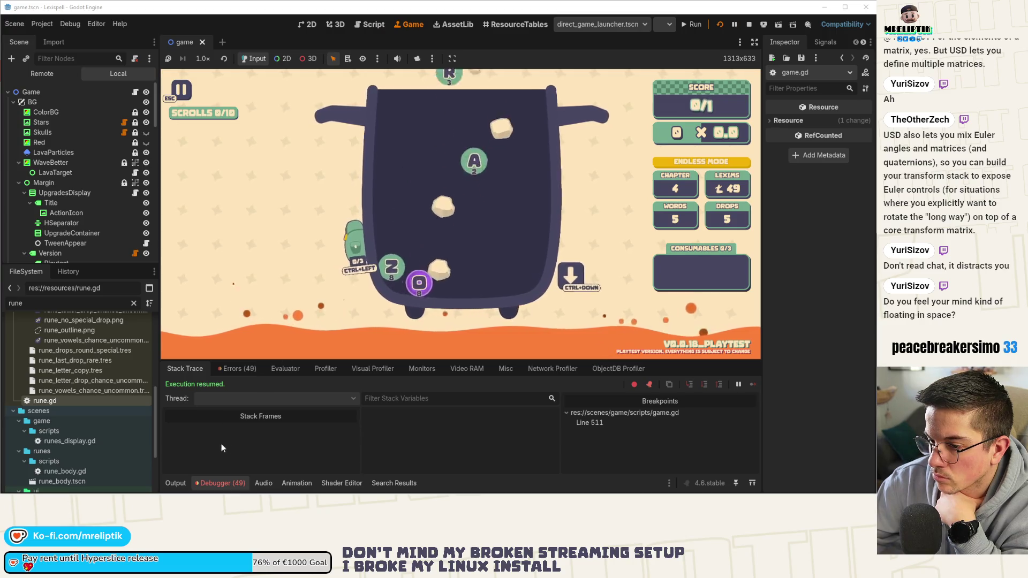
{"action": "left_click", "coordinate": [231, 368]}
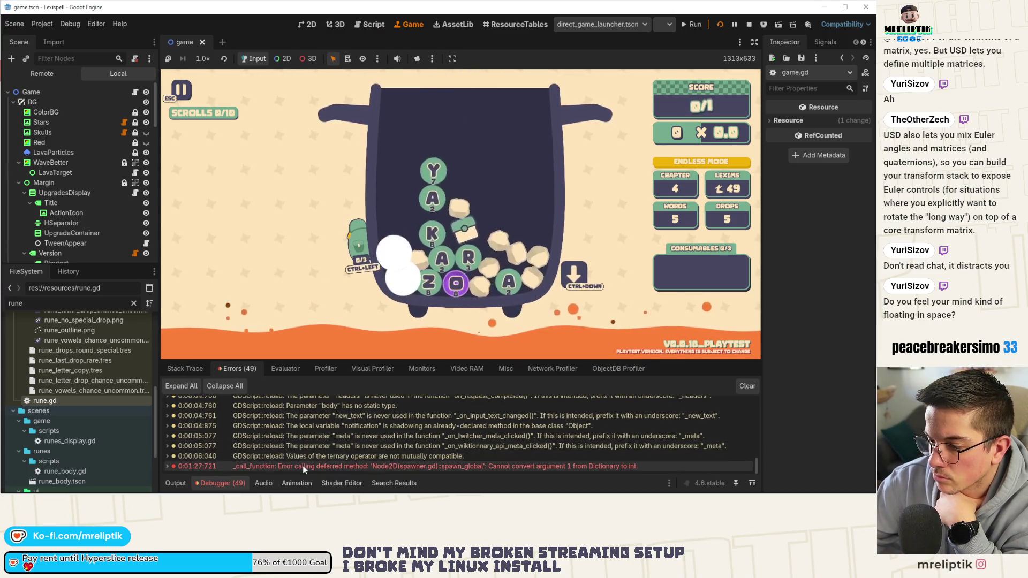
{"action": "left_click", "coordinate": [246, 478]}
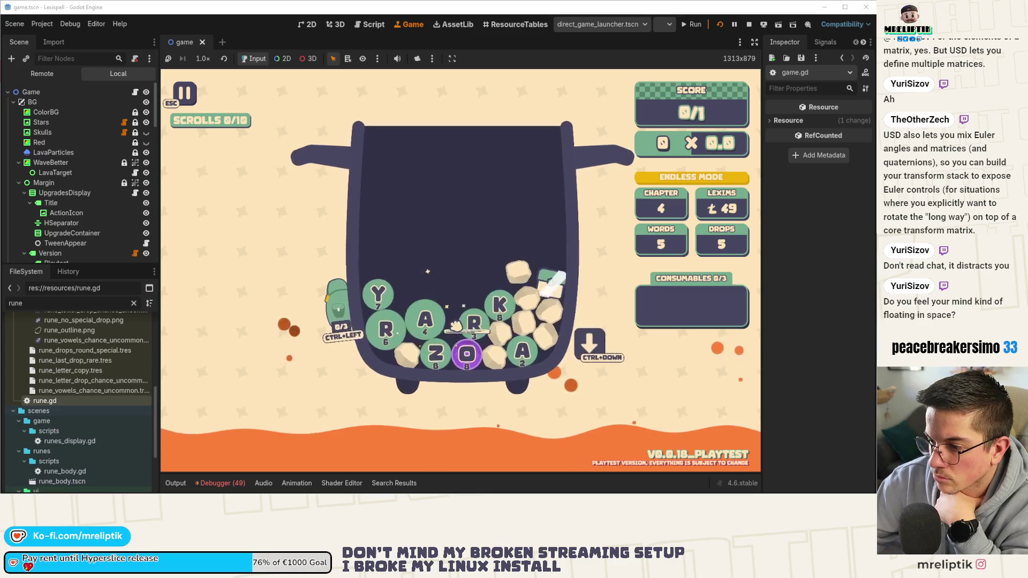
Step: Clear Chapter 4 with the word RAP, pass results and shop, and start endless Chapter 5
{"action": "left_click", "coordinate": [485, 316]}
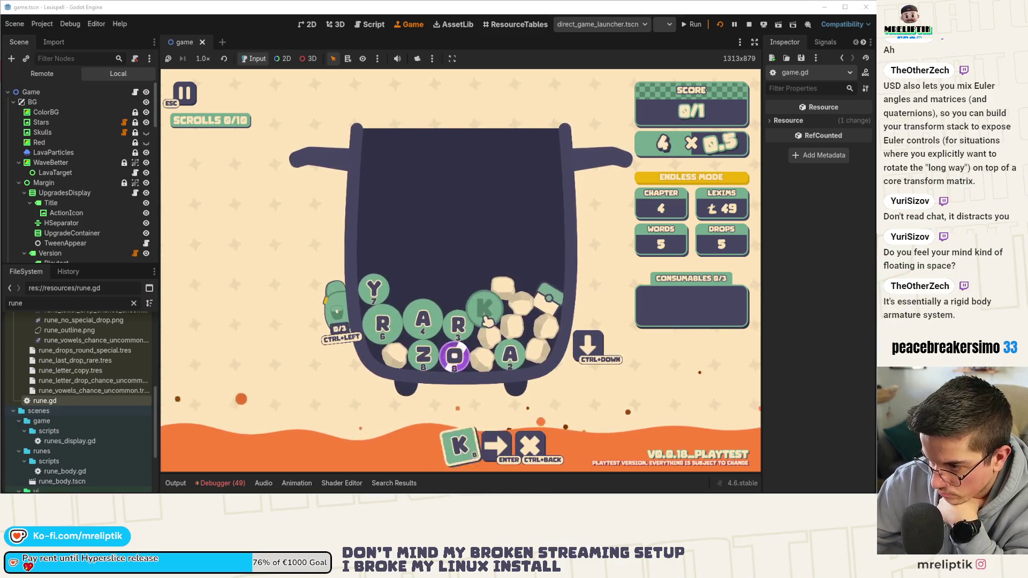
{"action": "key", "text": "ctrl+Down"}
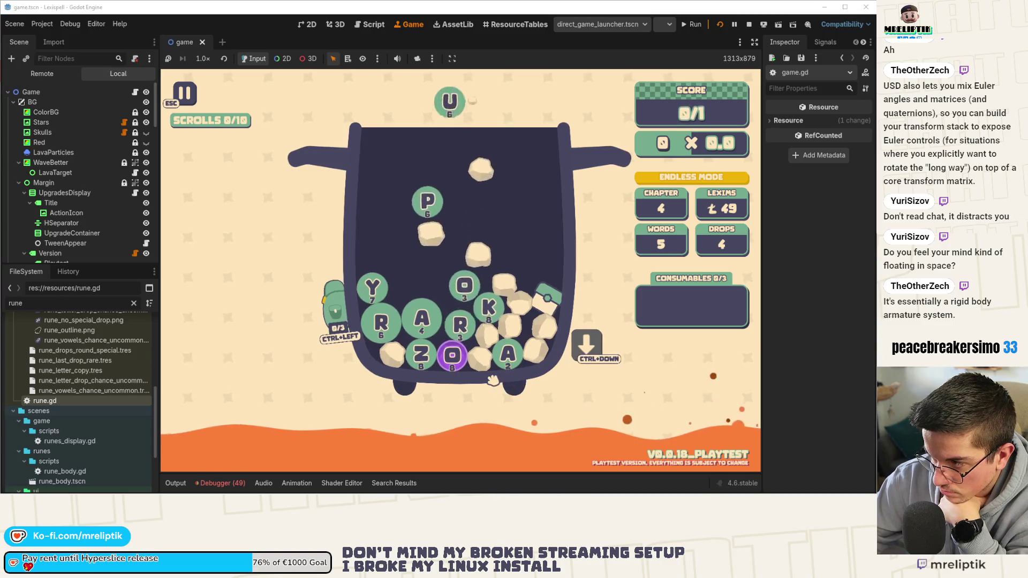
{"action": "type", "text": "rap"}
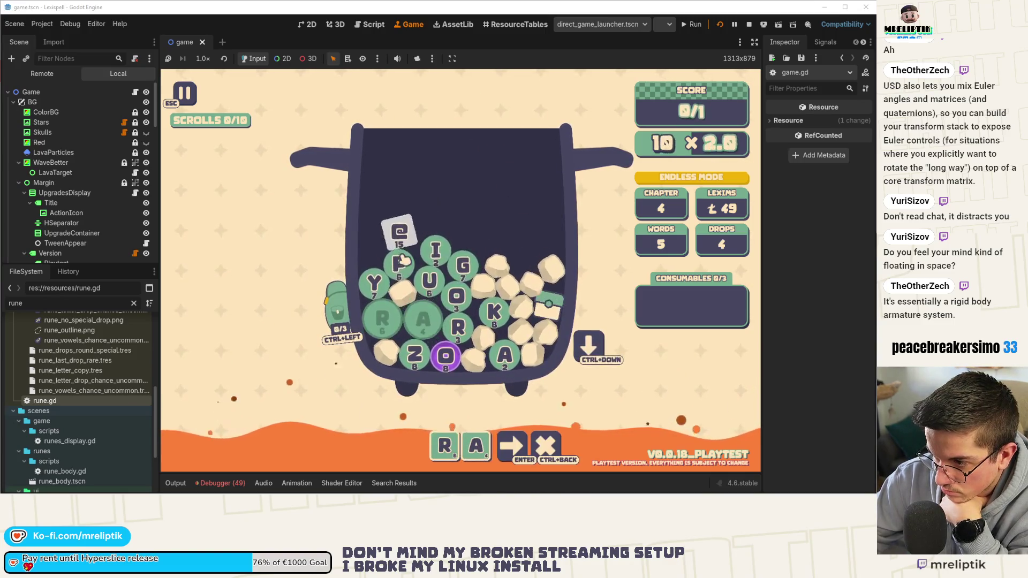
{"action": "left_click", "coordinate": [513, 441]}
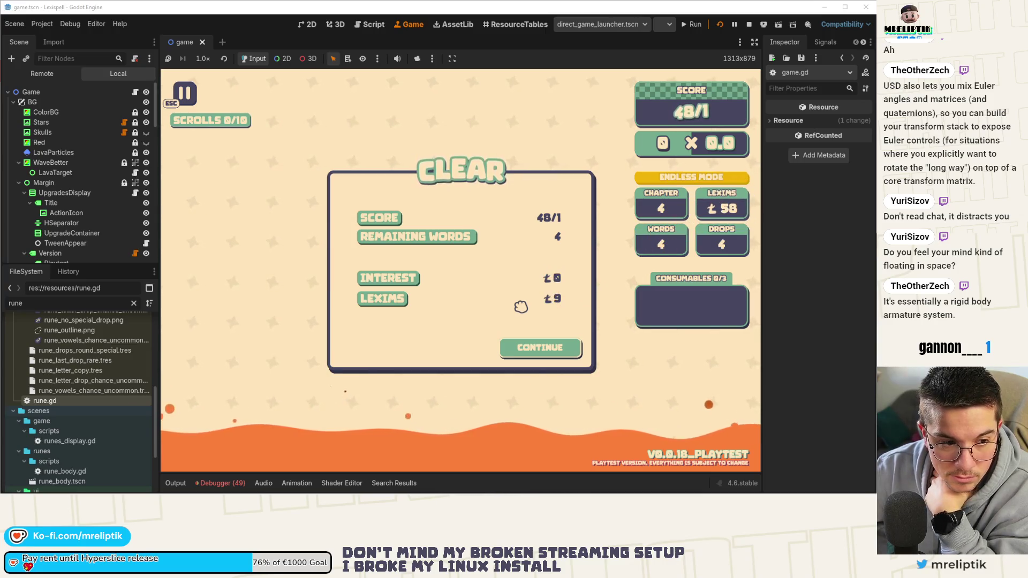
{"action": "left_click", "coordinate": [558, 348]}
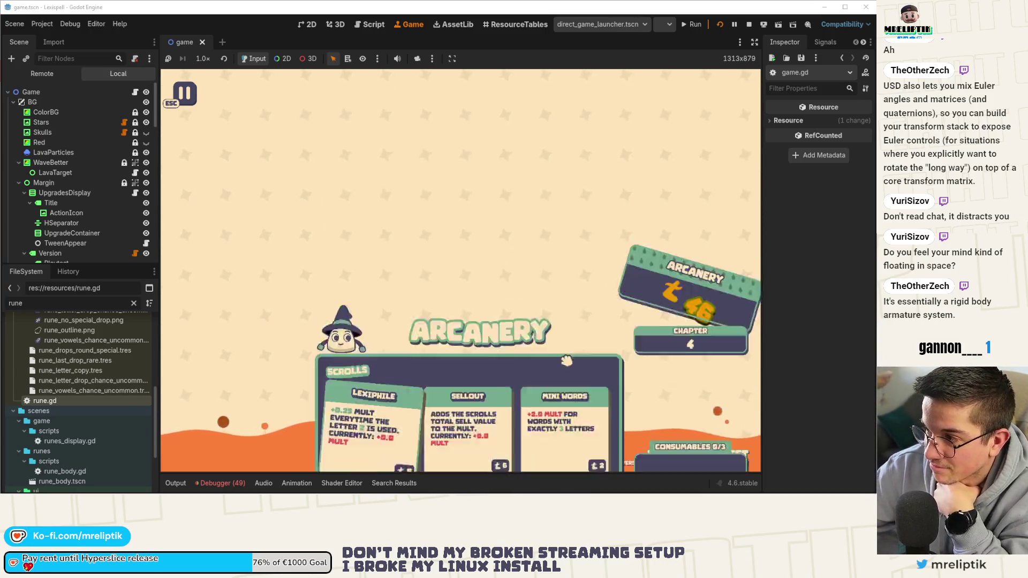
{"action": "left_click", "coordinate": [574, 407]}
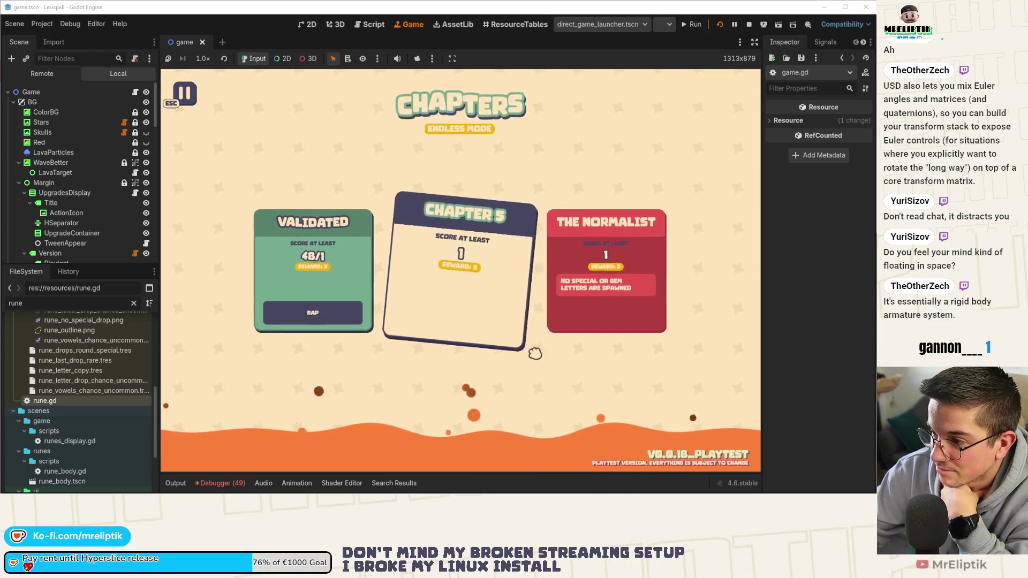
{"action": "left_click", "coordinate": [512, 384]}
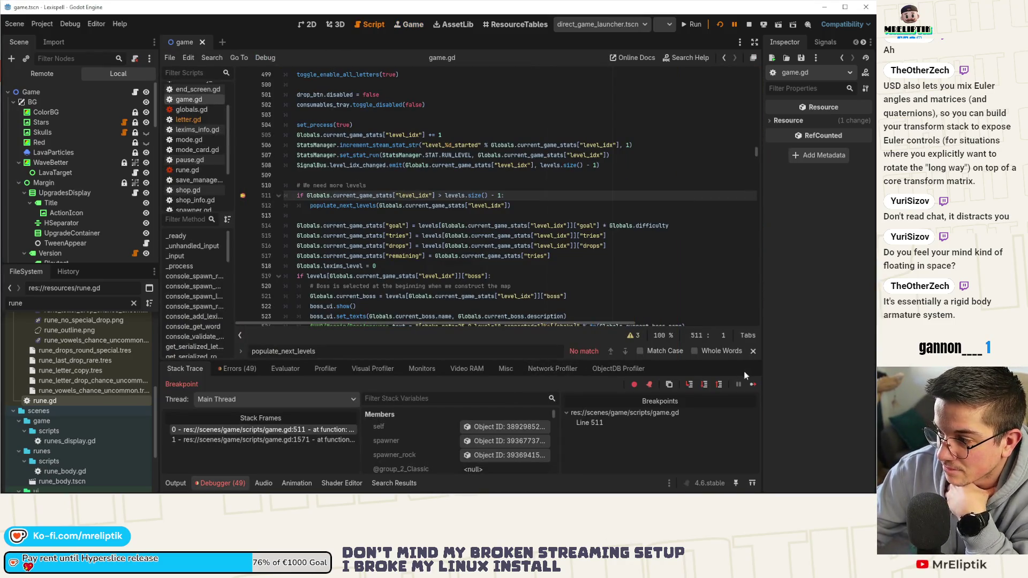
Step: Resume the game from the line 511 breakpoint and collapse the bottom panel
{"action": "left_click", "coordinate": [691, 385]}
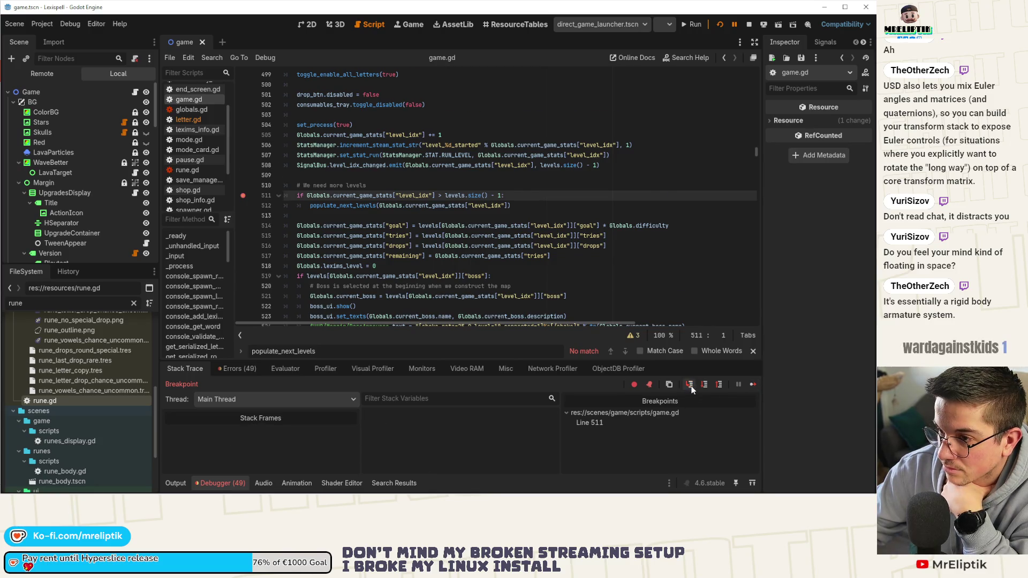
{"action": "left_click", "coordinate": [754, 384]}
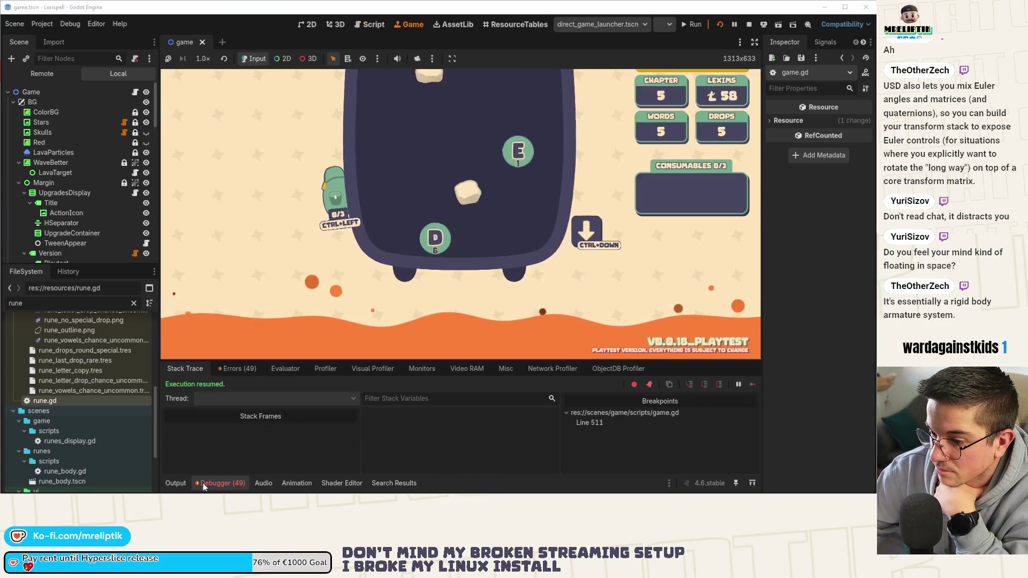
{"action": "left_click", "coordinate": [176, 483]}
{"action": "left_click", "coordinate": [176, 483]}
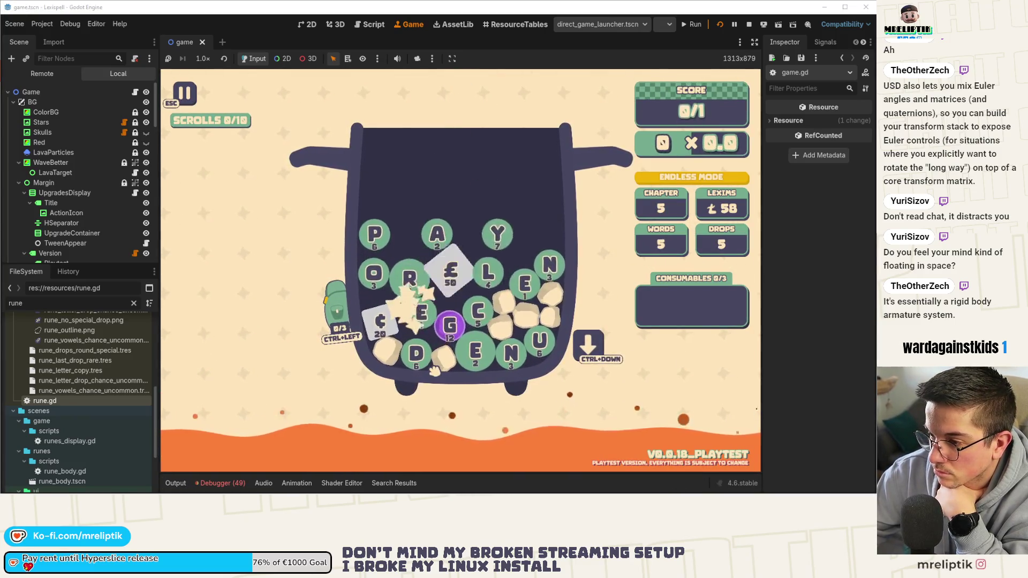
Step: Spell and submit GONE, then continue past the chapter 5 results and shop screens
{"action": "left_click", "coordinate": [385, 293]}
{"action": "left_click", "coordinate": [388, 258]}
{"action": "left_click", "coordinate": [426, 265]}
{"action": "left_click", "coordinate": [410, 288]}
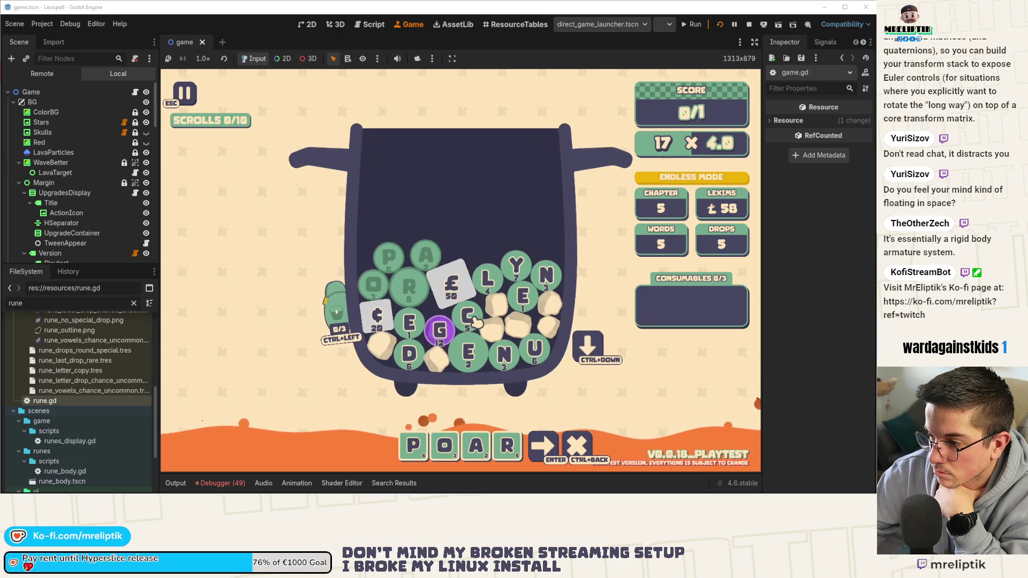
{"action": "key", "text": "ctrl+BackSpace"}
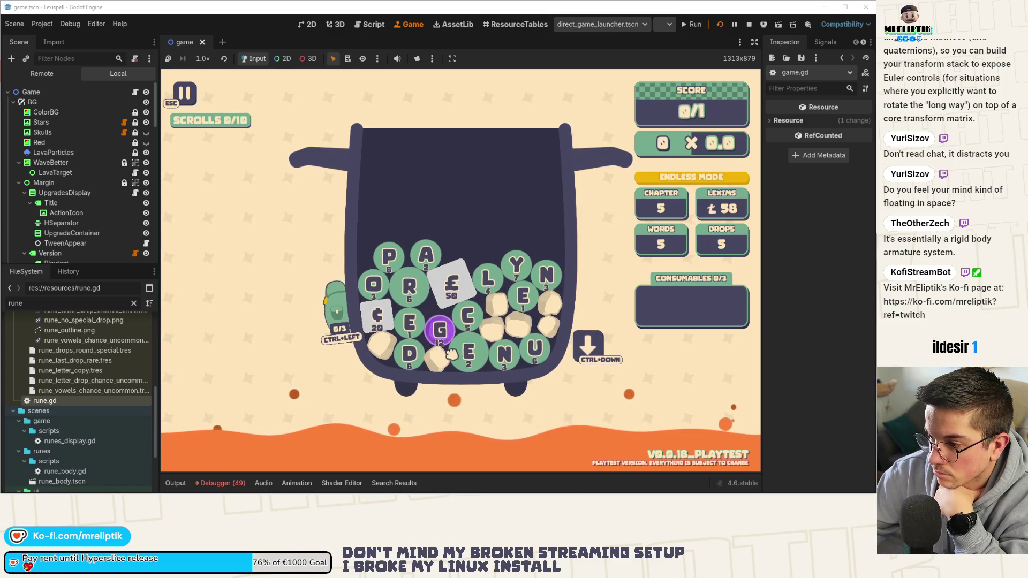
{"action": "left_click", "coordinate": [444, 333]}
{"action": "type", "text": "GONE"}
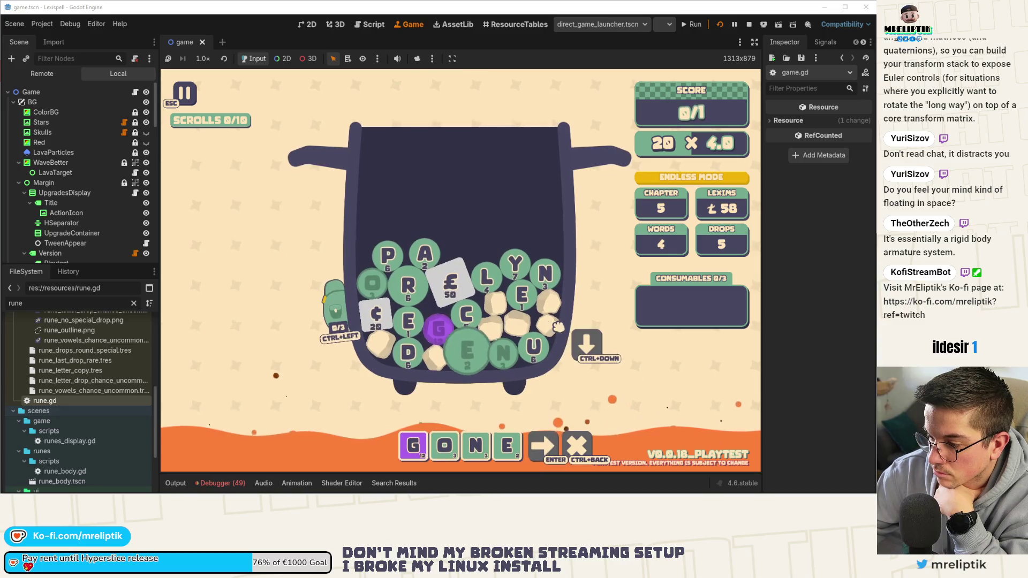
{"action": "key", "text": "Return"}
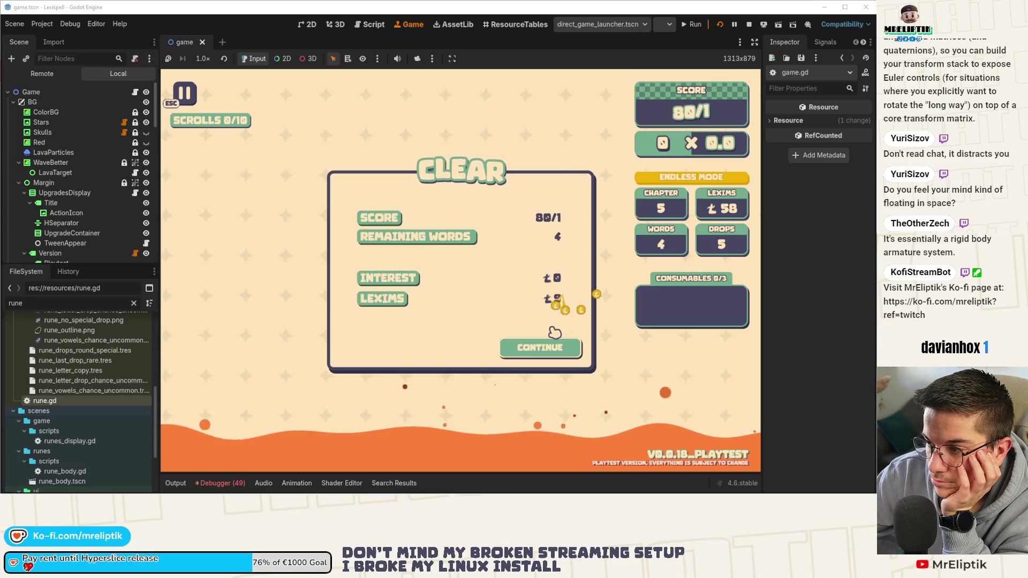
{"action": "left_click", "coordinate": [569, 347]}
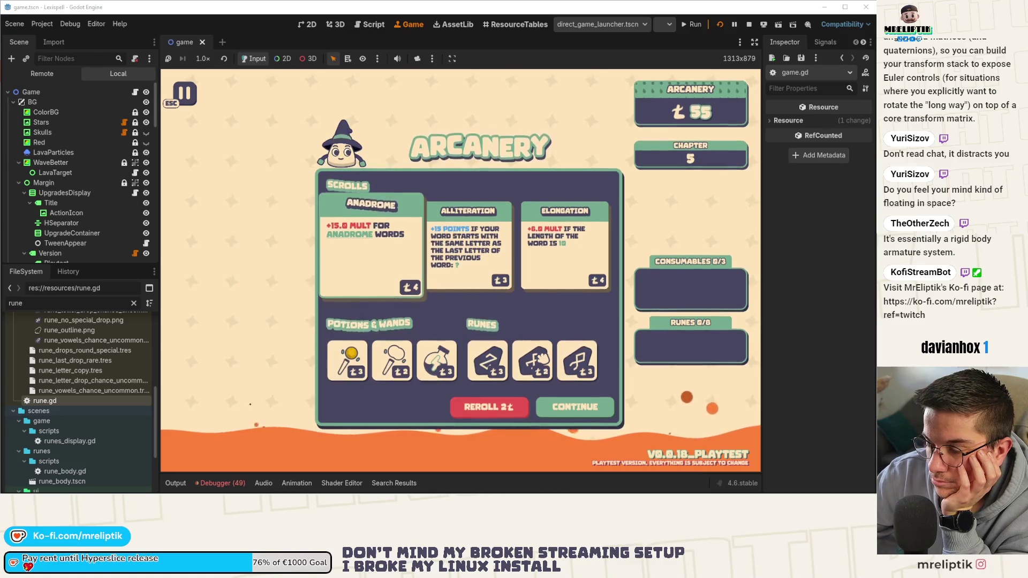
{"action": "left_click", "coordinate": [589, 408]}
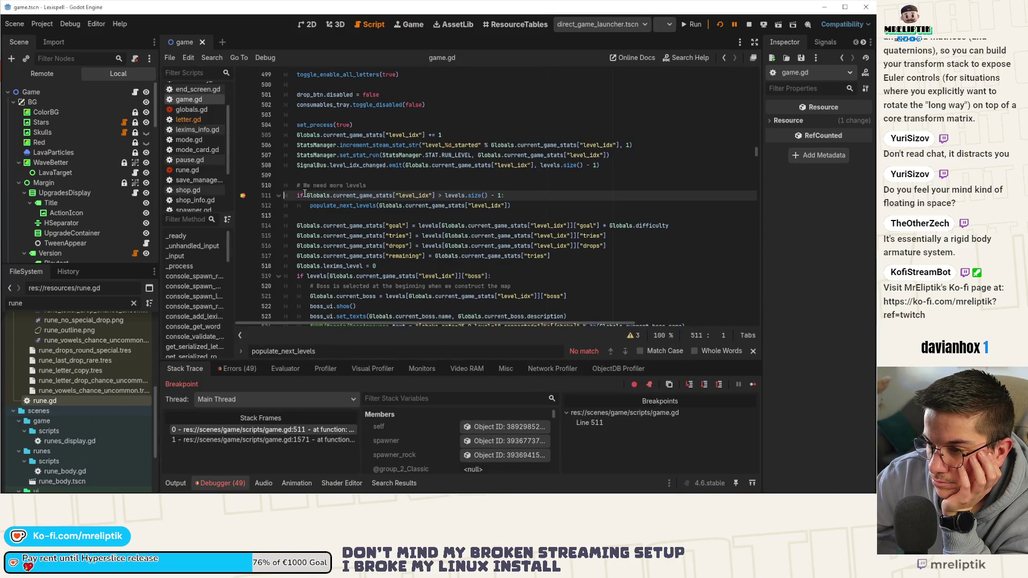
Step: Resume the game from the line 511 breakpoint and collapse the bottom panel
{"action": "left_click", "coordinate": [690, 384]}
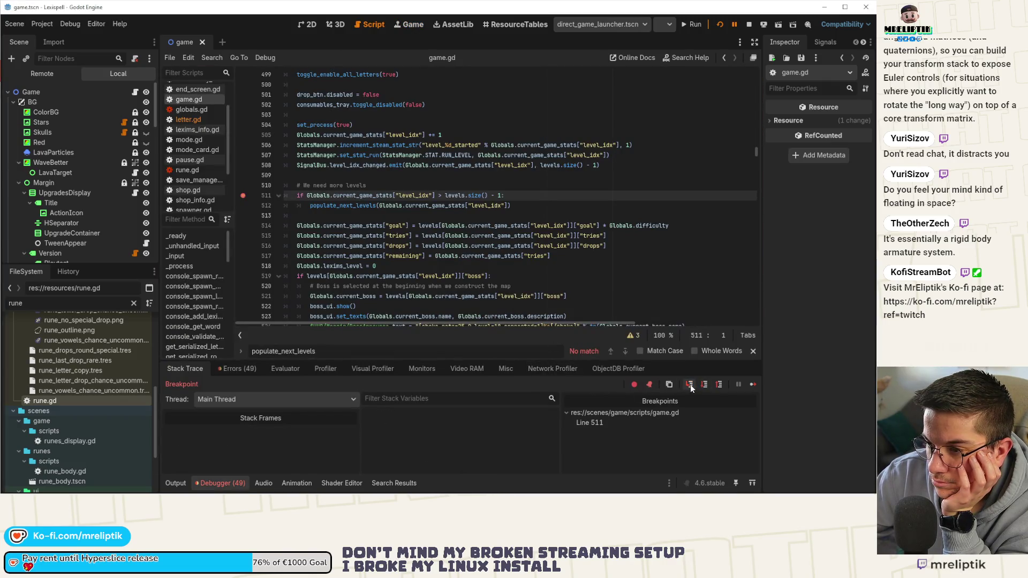
{"action": "left_click", "coordinate": [719, 384]}
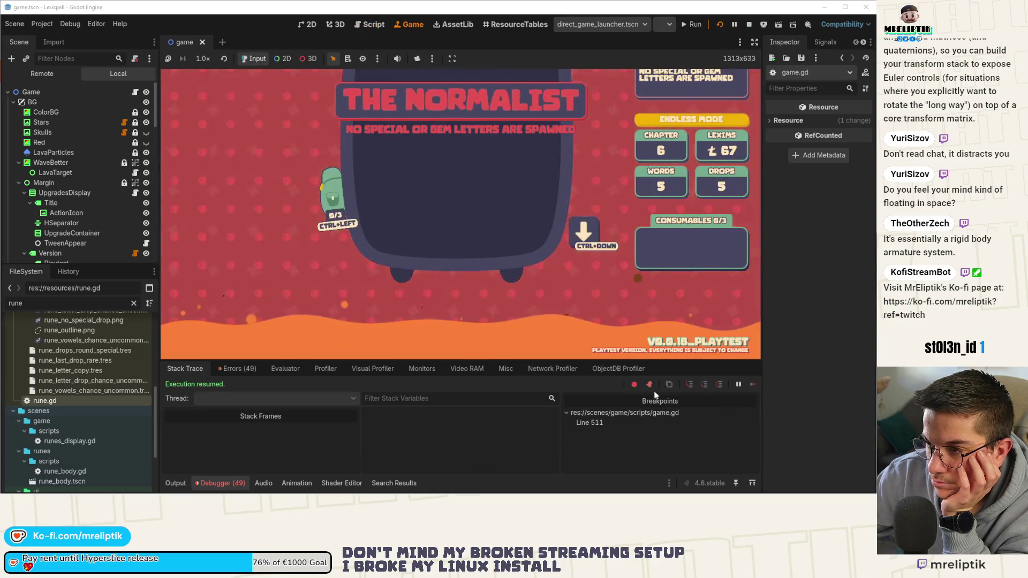
{"action": "left_click", "coordinate": [175, 483]}
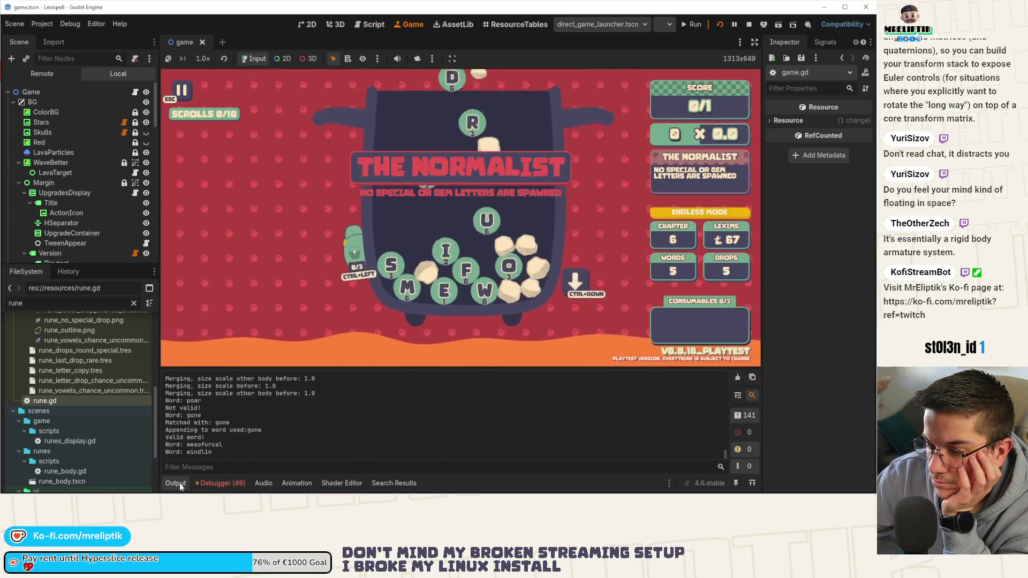
{"action": "left_click", "coordinate": [179, 483]}
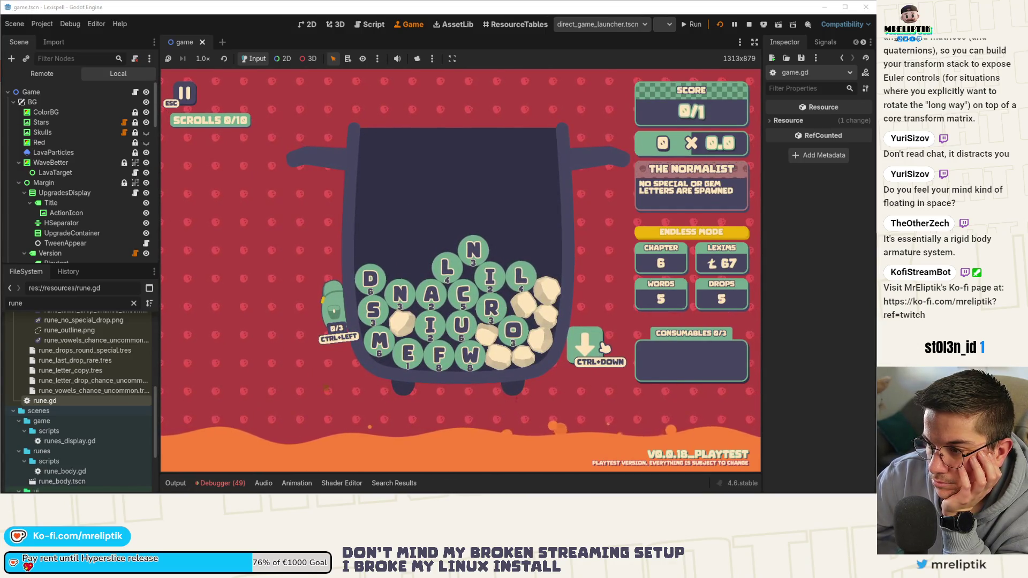
Step: Spell and submit DANE, then continue so the line 511 breakpoint triggers
{"action": "key", "text": "d"}
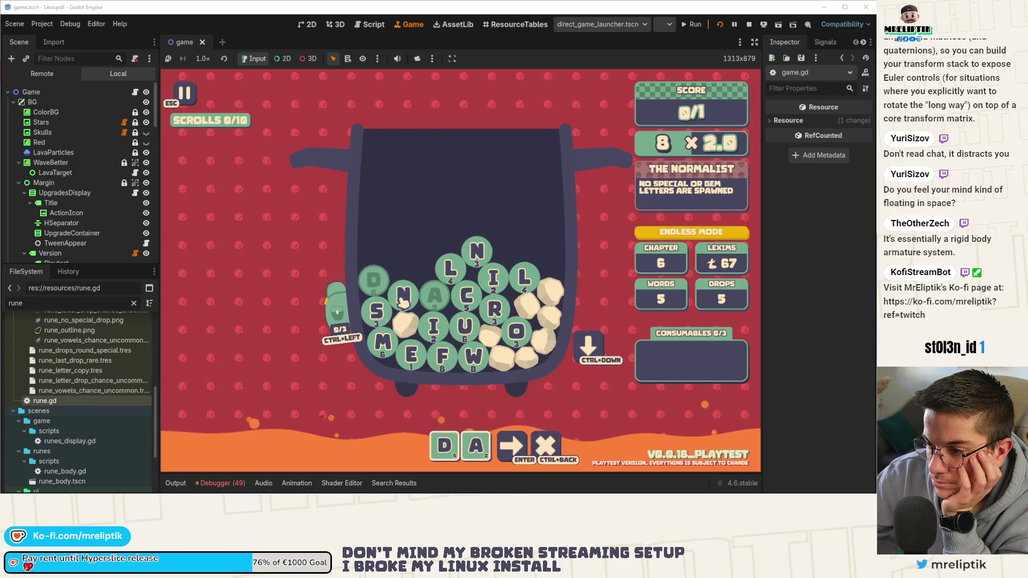
{"action": "left_click", "coordinate": [411, 353]}
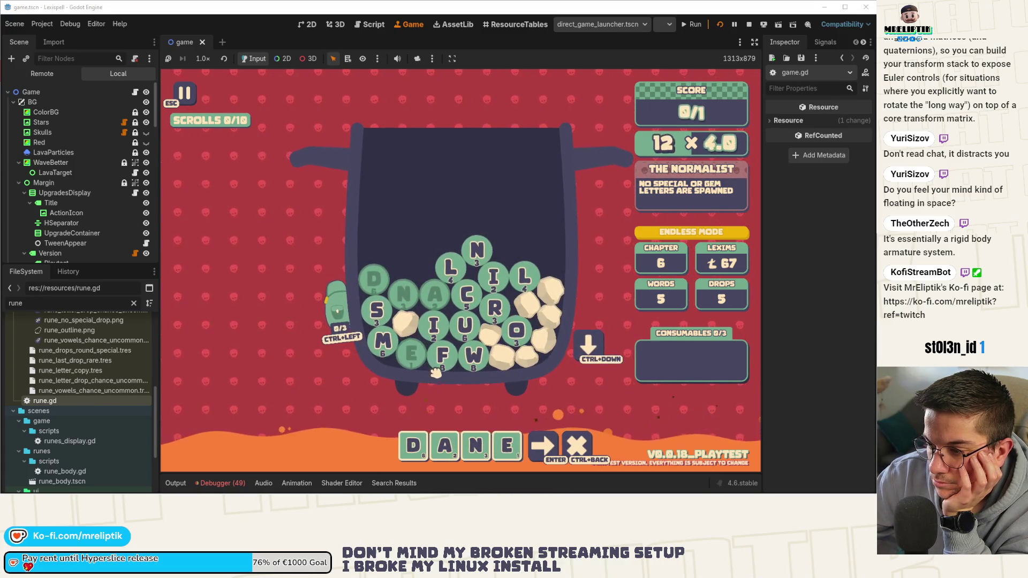
{"action": "left_click", "coordinate": [546, 452]}
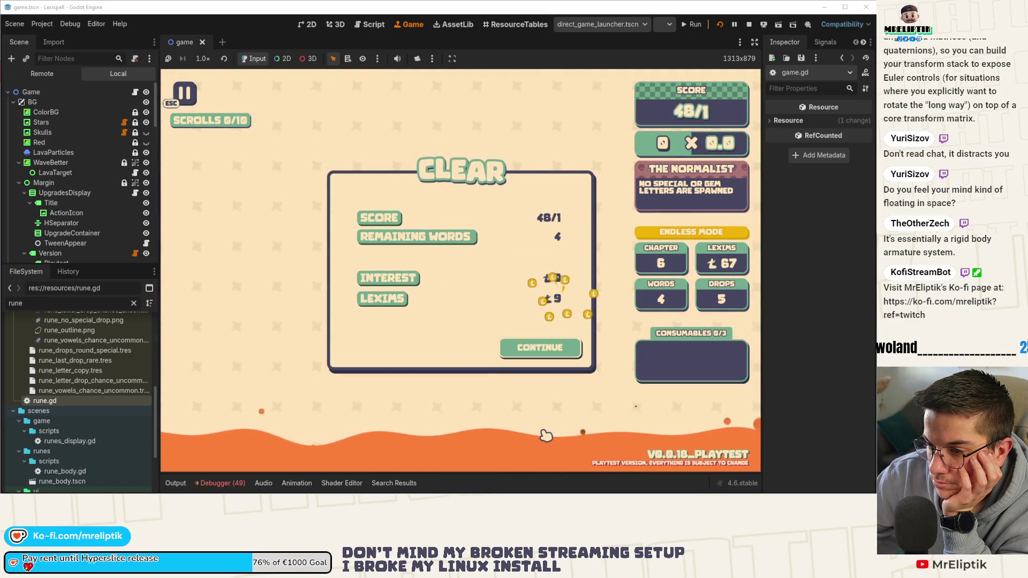
{"action": "left_click", "coordinate": [543, 349]}
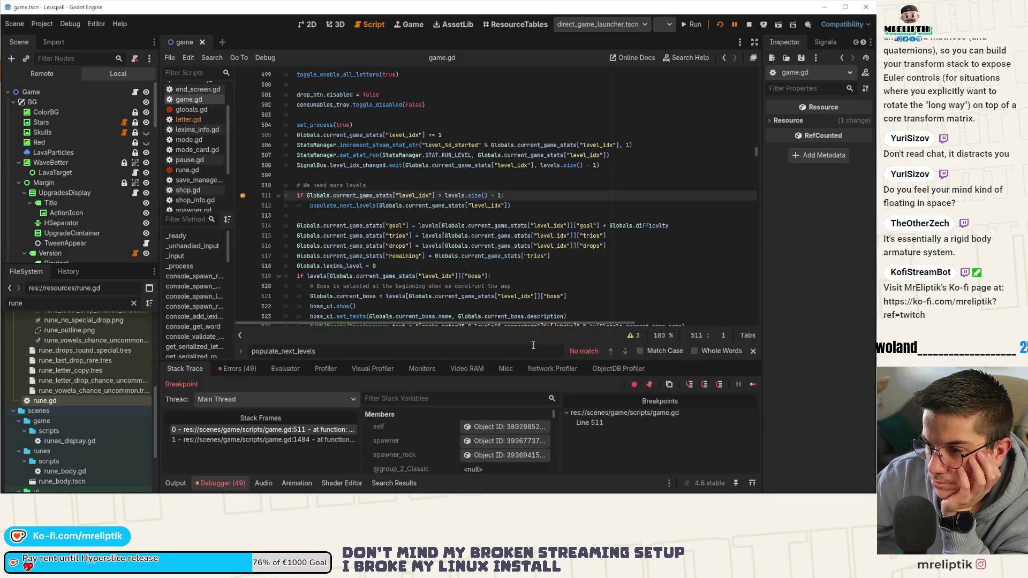
Step: Step into populate_next_levels and step back out to game.gd
{"action": "left_click", "coordinate": [691, 387]}
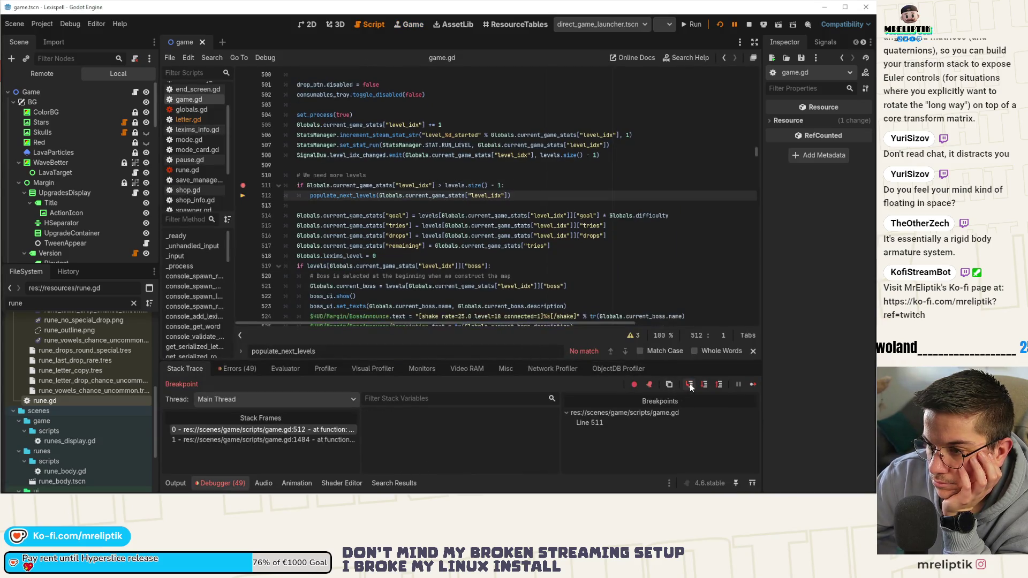
{"action": "left_click", "coordinate": [691, 386]}
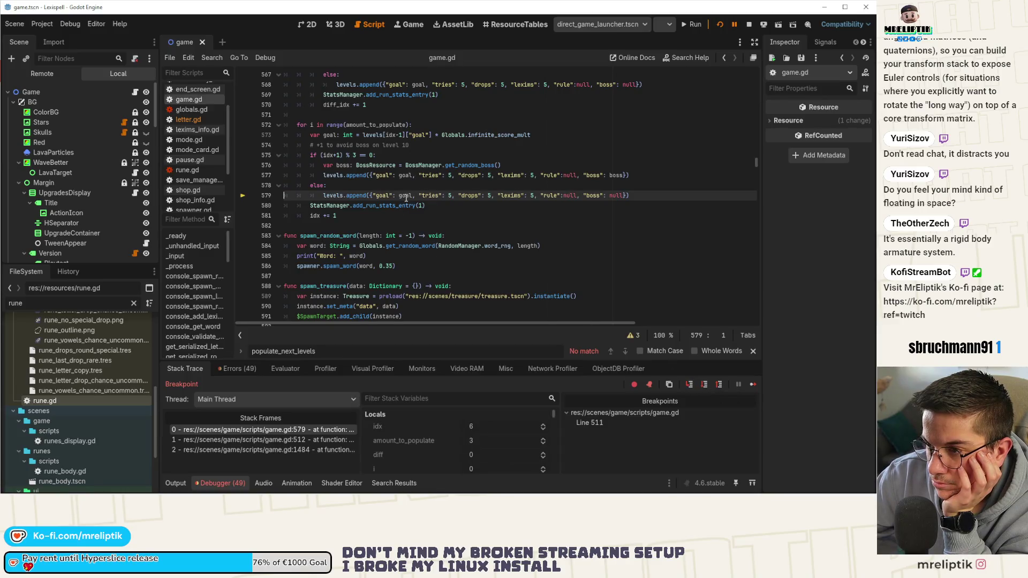
{"action": "mouse_move", "coordinate": [407, 198]}
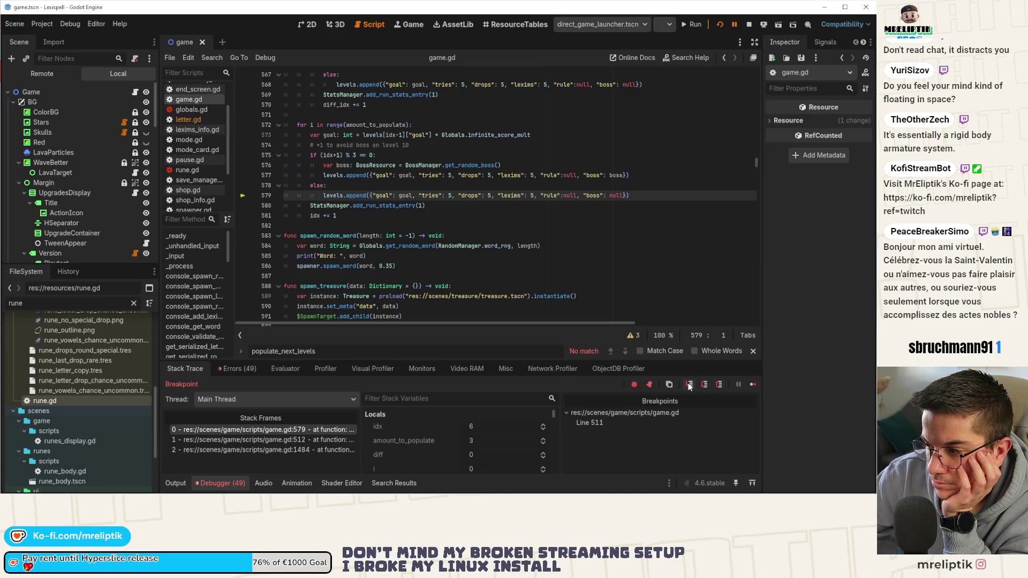
{"action": "left_click", "coordinate": [720, 387]}
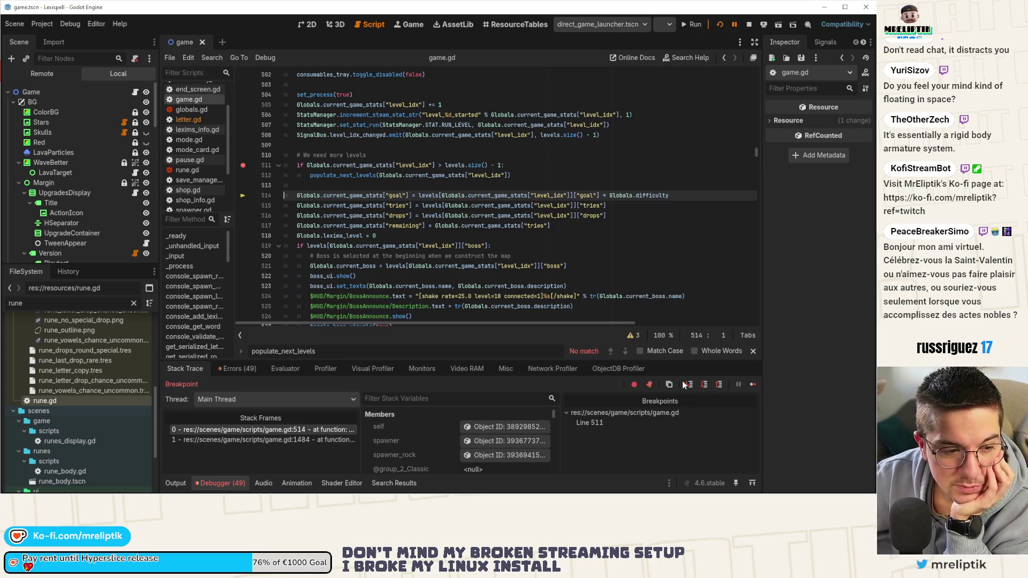
{"action": "left_click", "coordinate": [177, 483]}
{"action": "left_click", "coordinate": [179, 483]}
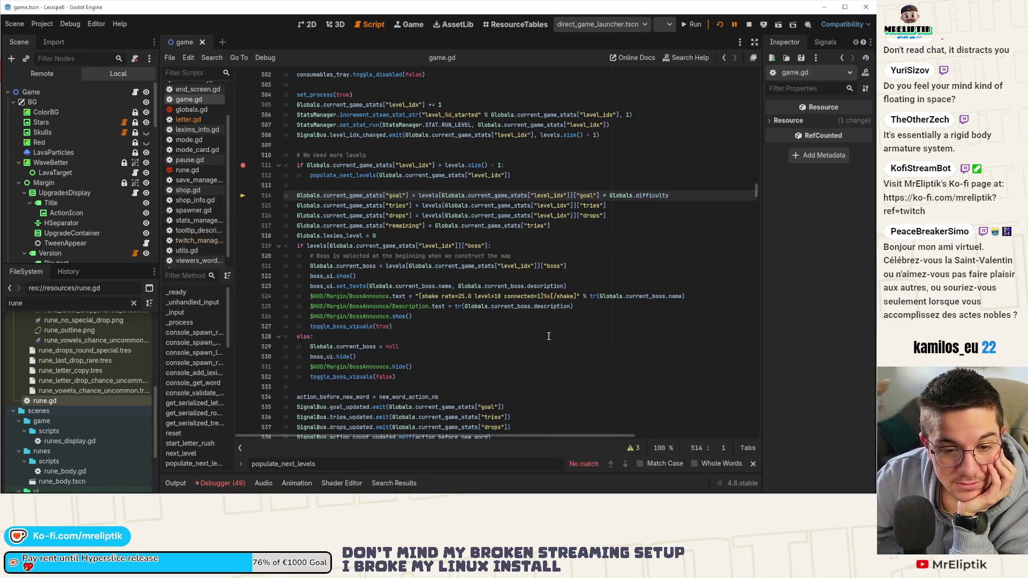
{"action": "left_click", "coordinate": [219, 483]}
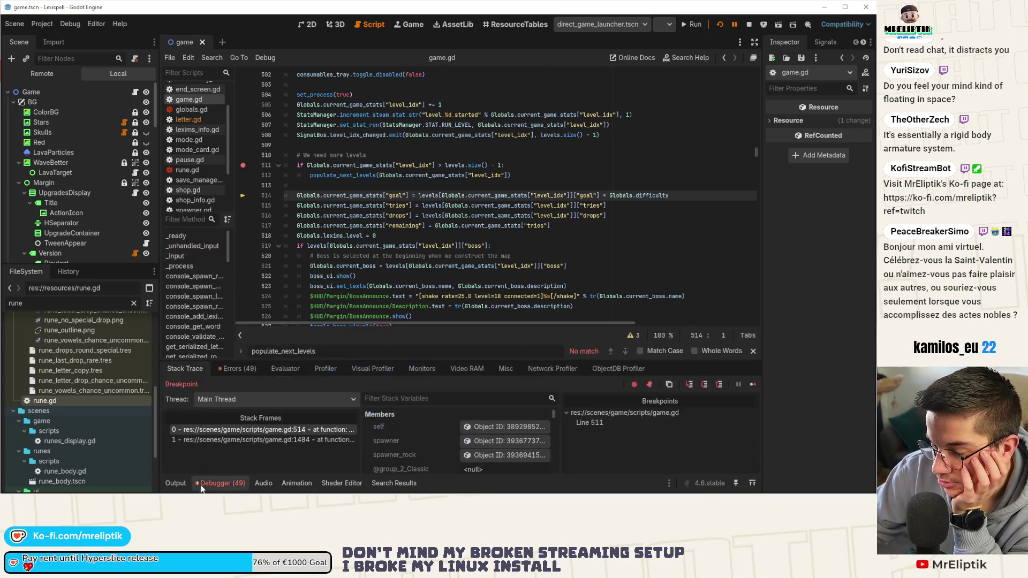
Step: Step line by line to the boss check on line 519 and into its else branch
{"action": "left_click", "coordinate": [691, 389]}
{"action": "left_click", "coordinate": [691, 388]}
{"action": "left_click", "coordinate": [690, 388]}
{"action": "left_click", "coordinate": [691, 388]}
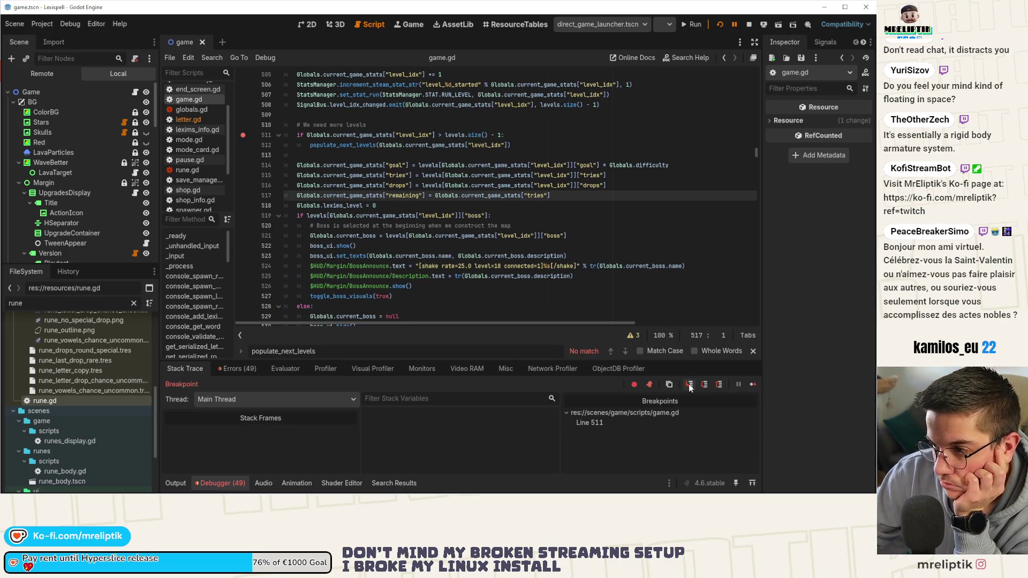
{"action": "left_click", "coordinate": [690, 388]}
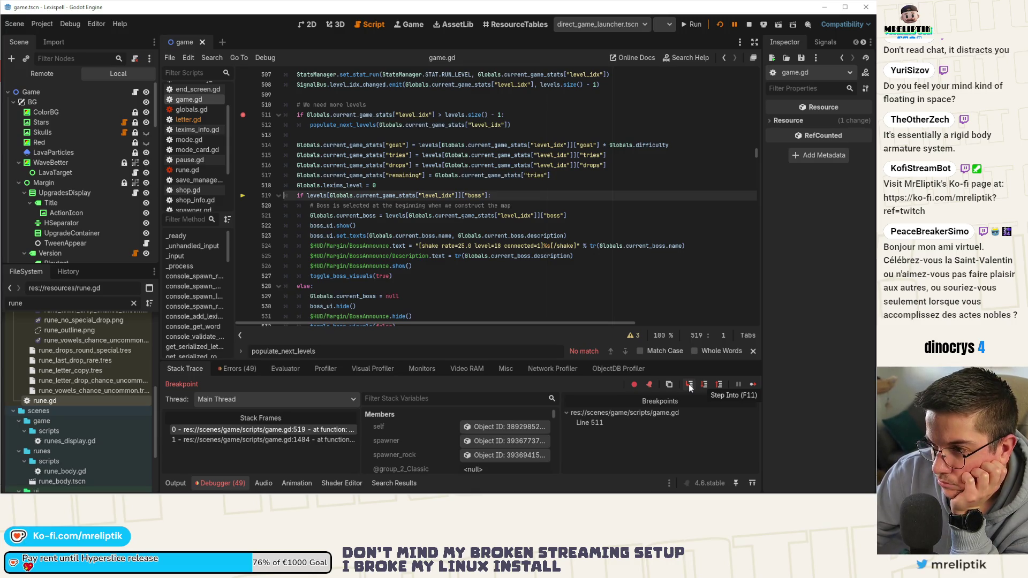
{"action": "left_click", "coordinate": [690, 386]}
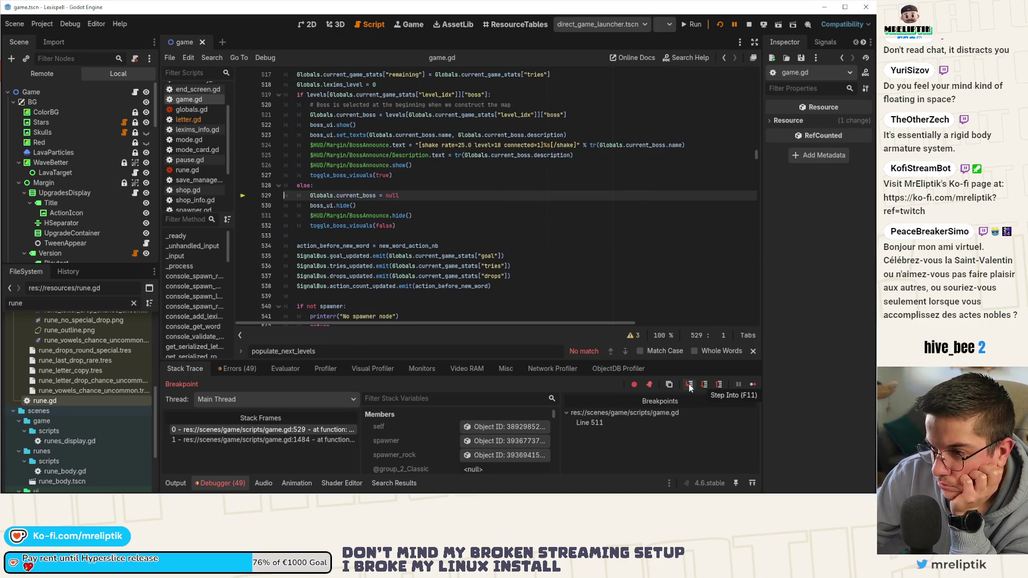
Step: Step on through lines 530–535 into score.gd's on_goal_updated handler
{"action": "left_click", "coordinate": [689, 387]}
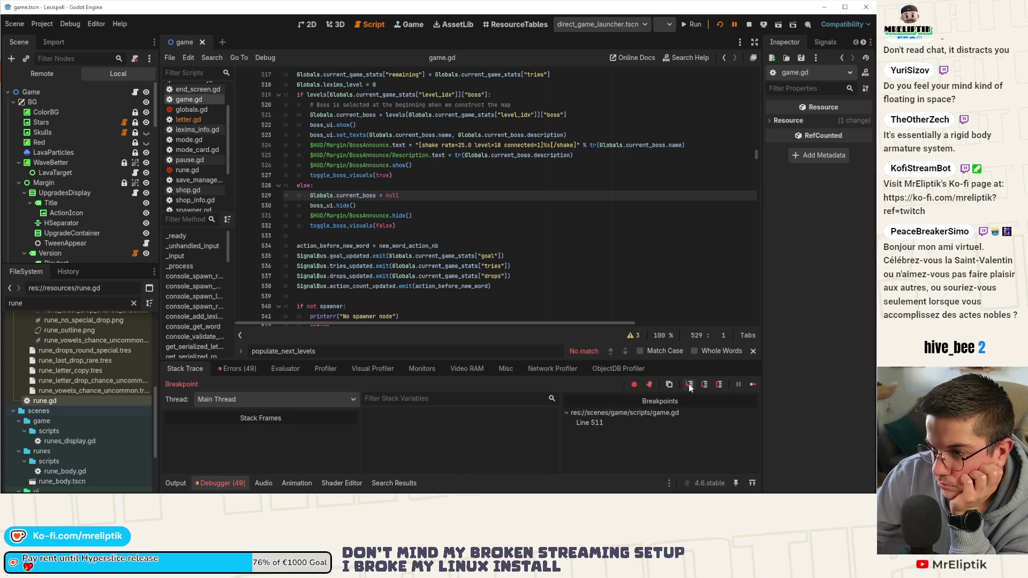
{"action": "left_click", "coordinate": [690, 386]}
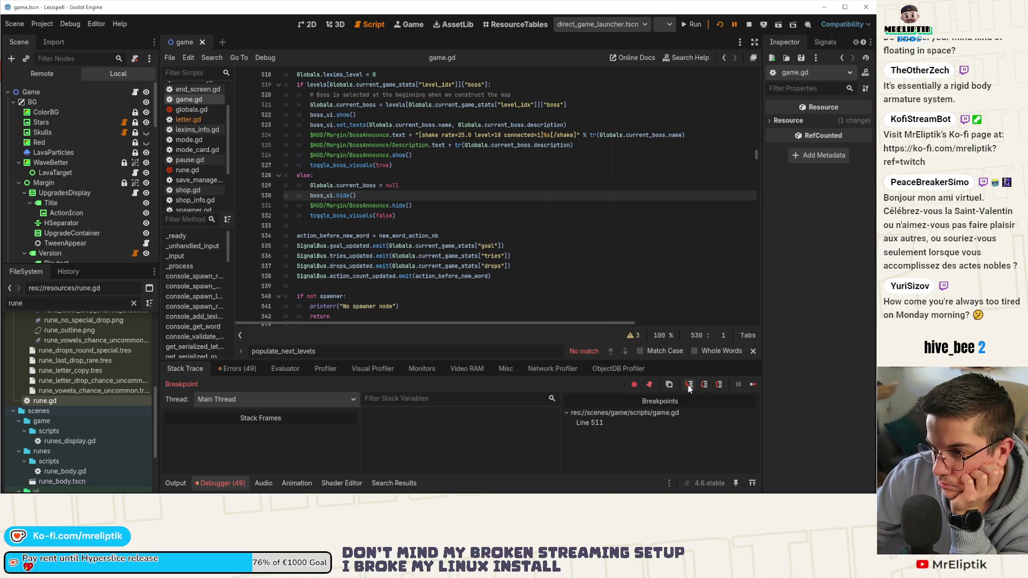
{"action": "left_click", "coordinate": [704, 389]}
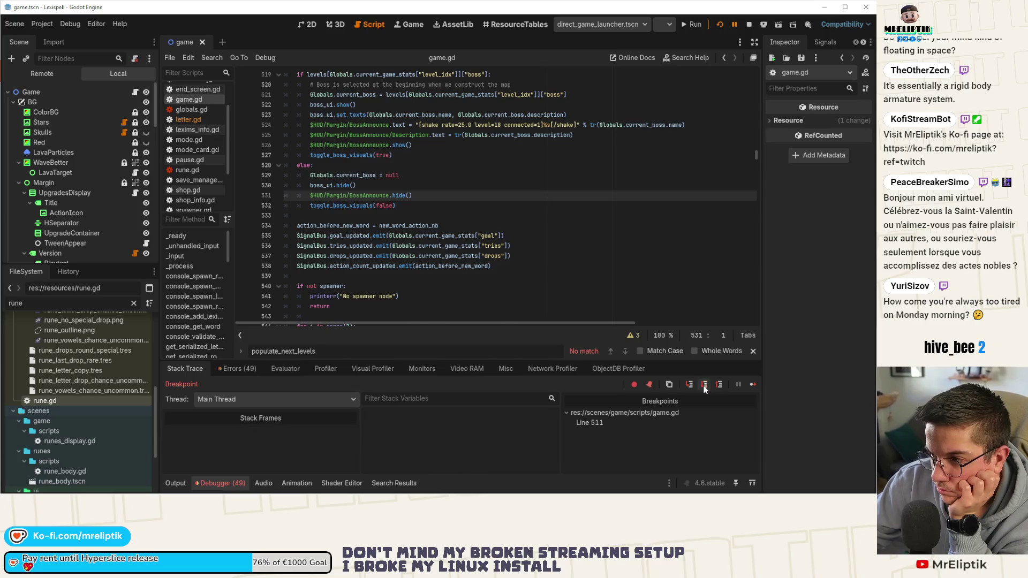
{"action": "left_click", "coordinate": [705, 390]}
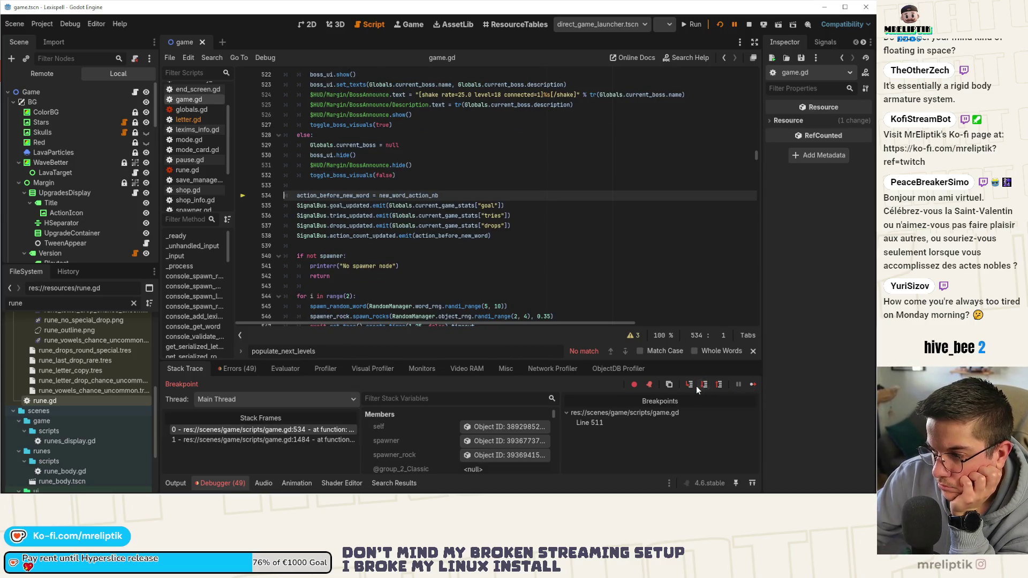
{"action": "left_click", "coordinate": [690, 386]}
{"action": "left_click", "coordinate": [690, 385]}
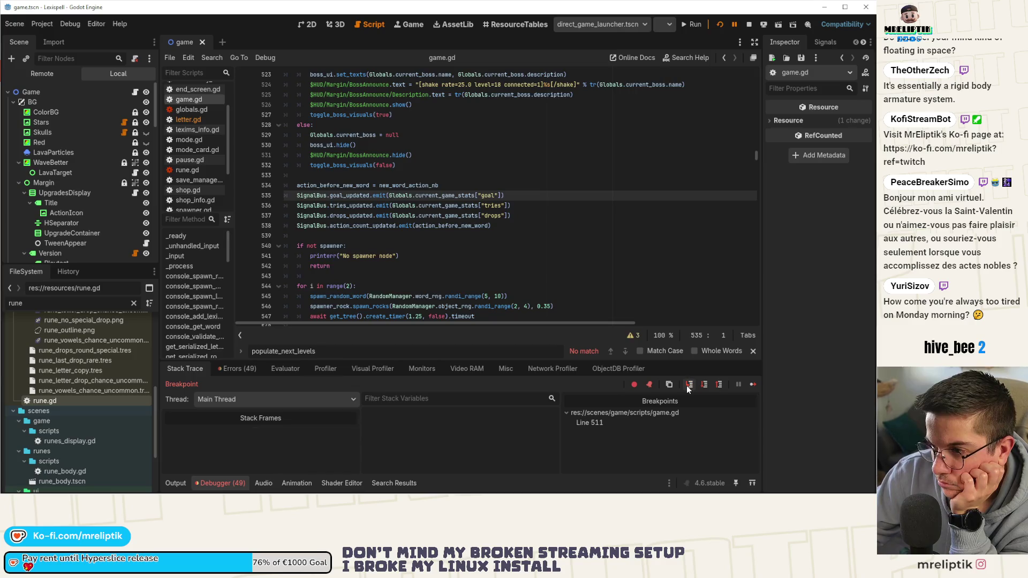
{"action": "left_click", "coordinate": [719, 386]}
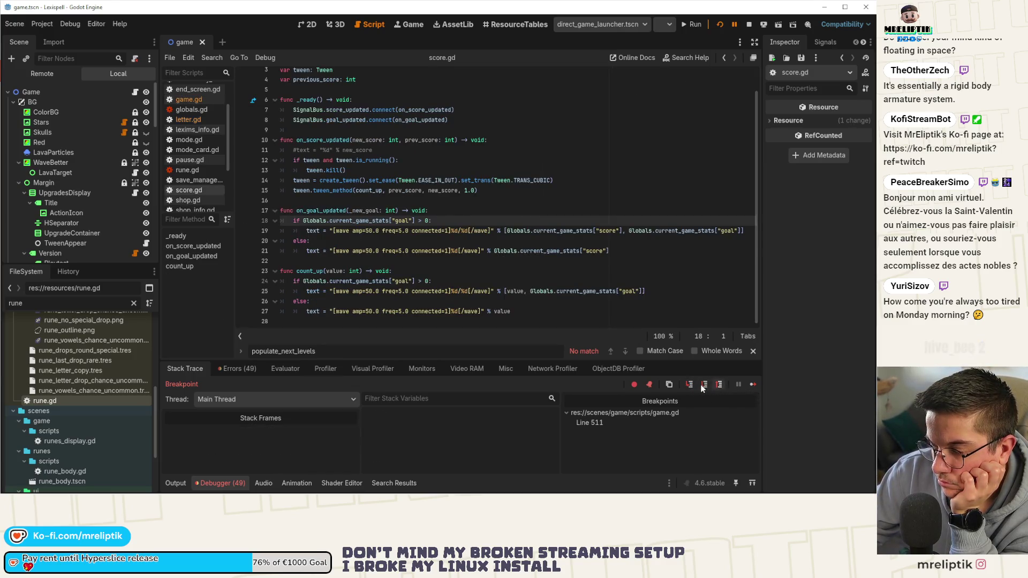
Step: Step over to line 538, check the Errors tab, then step through on_action_count_updated to line 540
{"action": "left_click", "coordinate": [703, 388]}
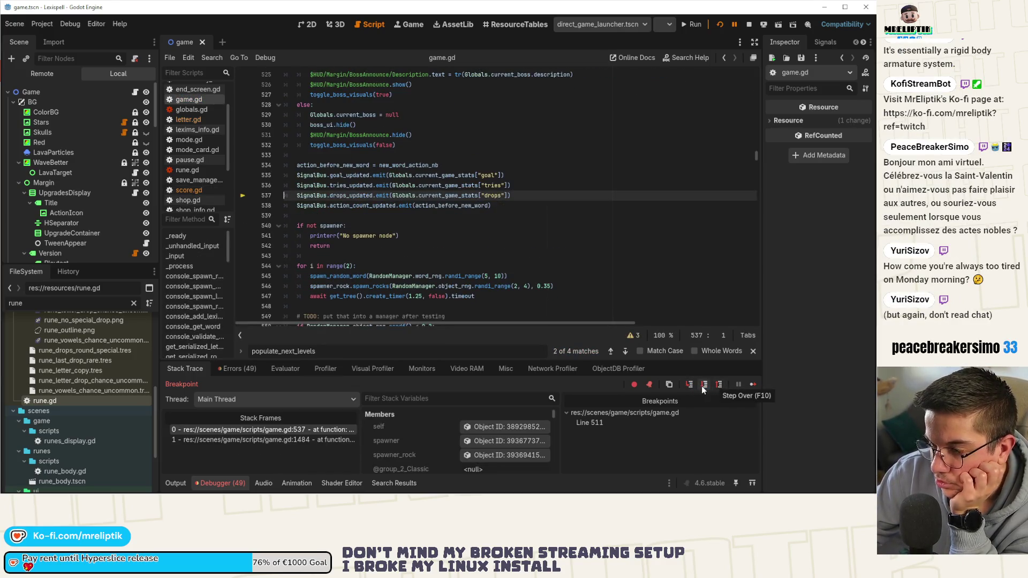
{"action": "left_click", "coordinate": [703, 388]}
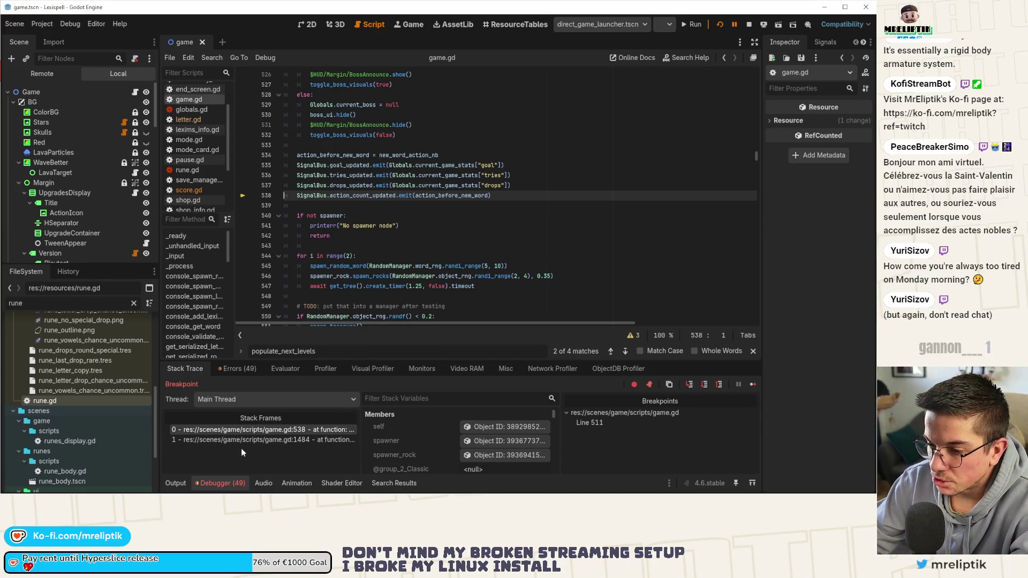
{"action": "left_click", "coordinate": [236, 370]}
{"action": "left_click", "coordinate": [185, 371]}
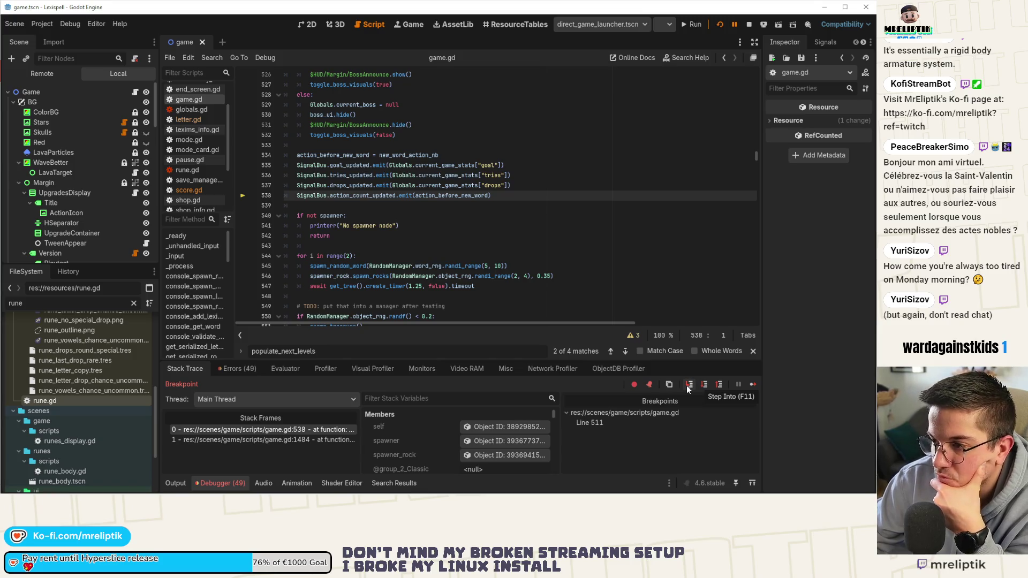
{"action": "left_click", "coordinate": [689, 388]}
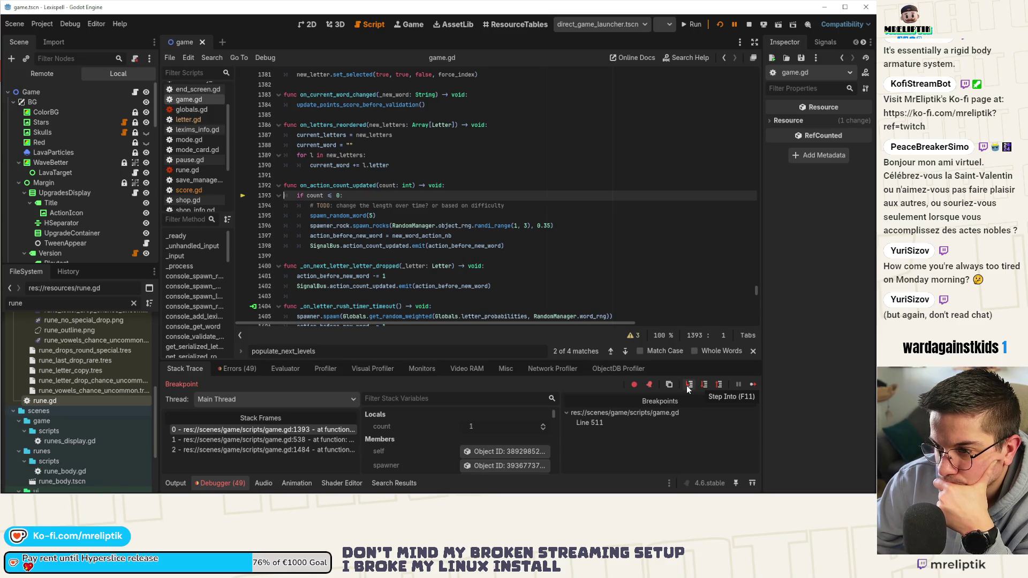
{"action": "left_click", "coordinate": [690, 387]}
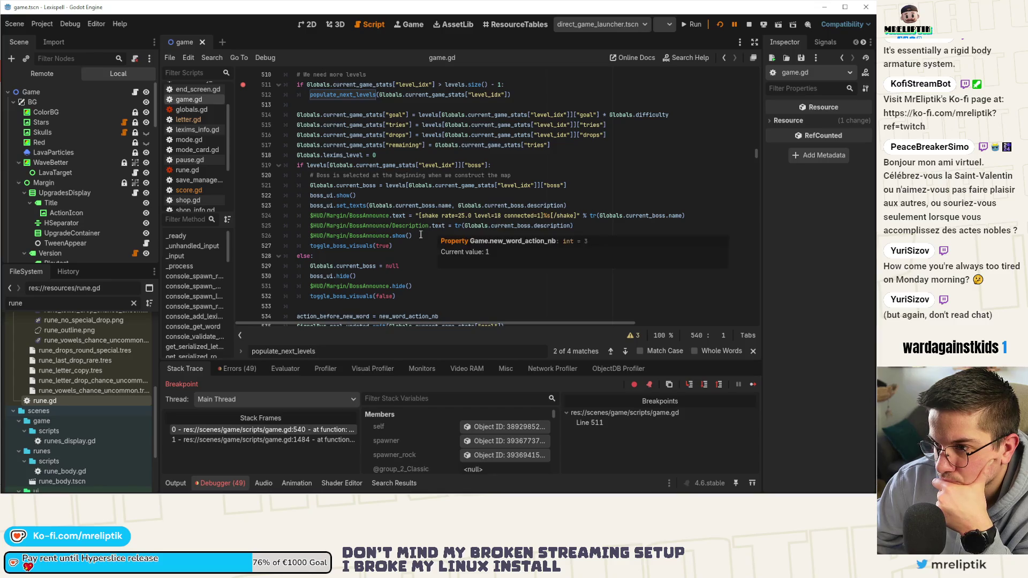
{"action": "scroll", "coordinate": [421, 234], "scroll_direction": "down", "scroll_amount": 1}
{"action": "scroll", "coordinate": [421, 235], "scroll_direction": "down", "scroll_amount": 1}
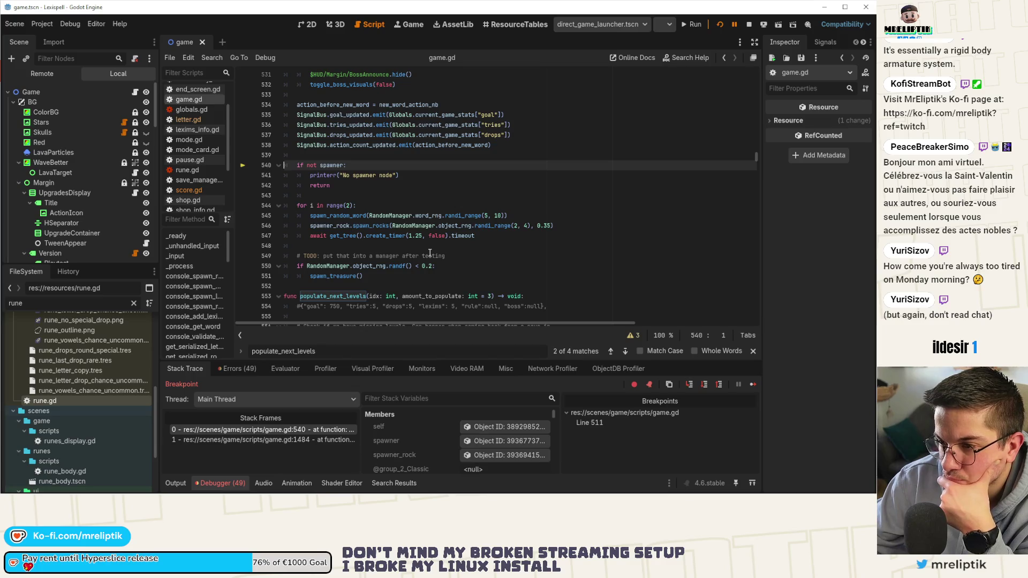
{"action": "scroll", "coordinate": [427, 249], "scroll_direction": "up", "scroll_amount": 1}
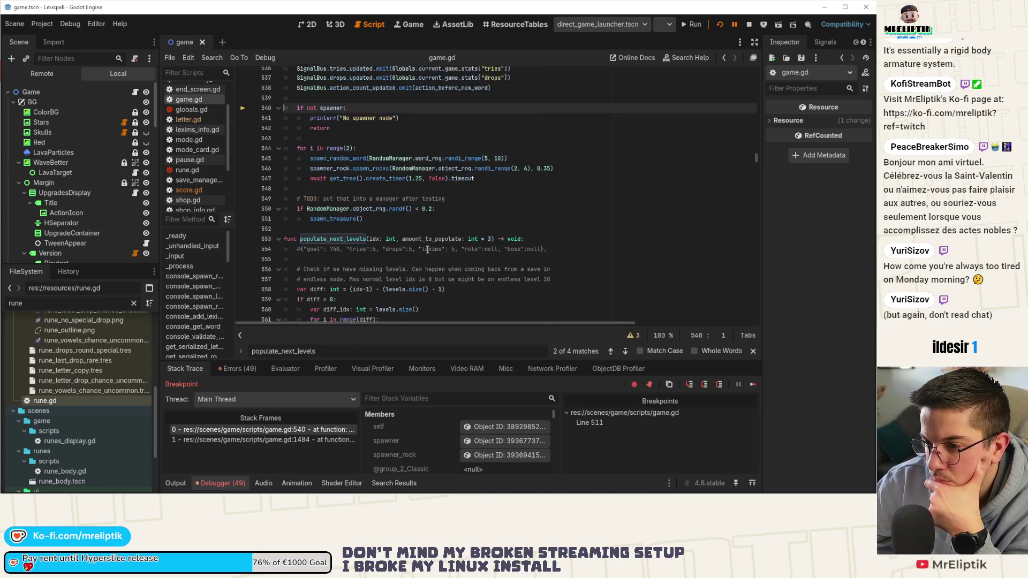
{"action": "scroll", "coordinate": [428, 250], "scroll_direction": "up", "scroll_amount": 7}
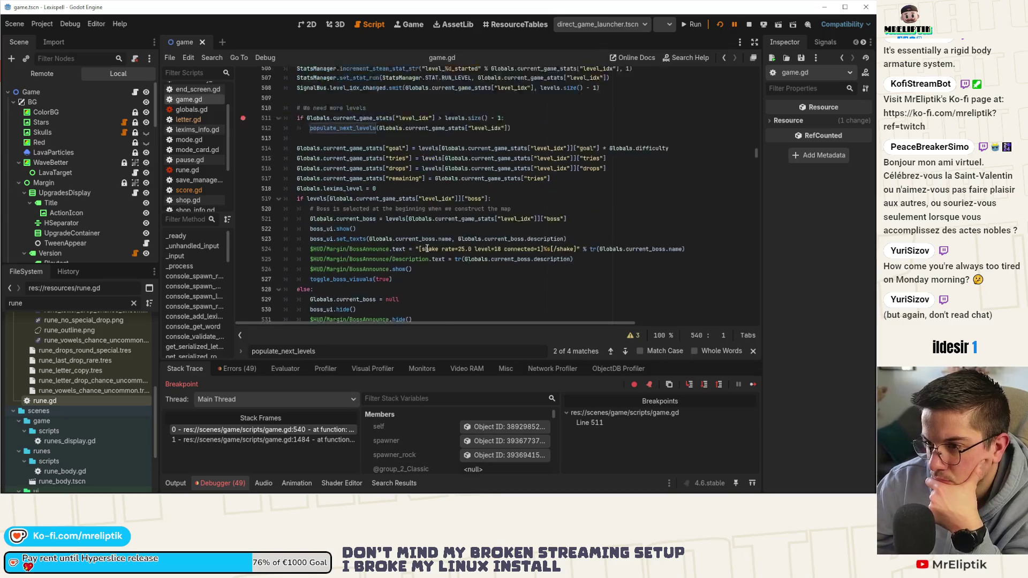
{"action": "scroll", "coordinate": [427, 250], "scroll_direction": "up", "scroll_amount": 2}
{"action": "scroll", "coordinate": [428, 248], "scroll_direction": "down", "scroll_amount": 6}
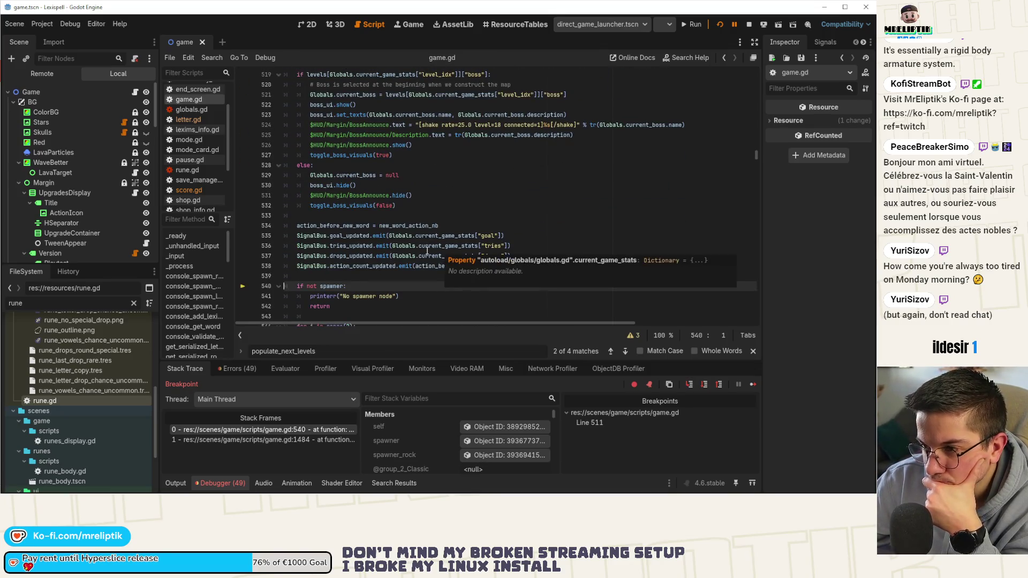
{"action": "scroll", "coordinate": [425, 227], "scroll_direction": "up", "scroll_amount": 14}
{"action": "scroll", "coordinate": [425, 228], "scroll_direction": "down", "scroll_amount": 5}
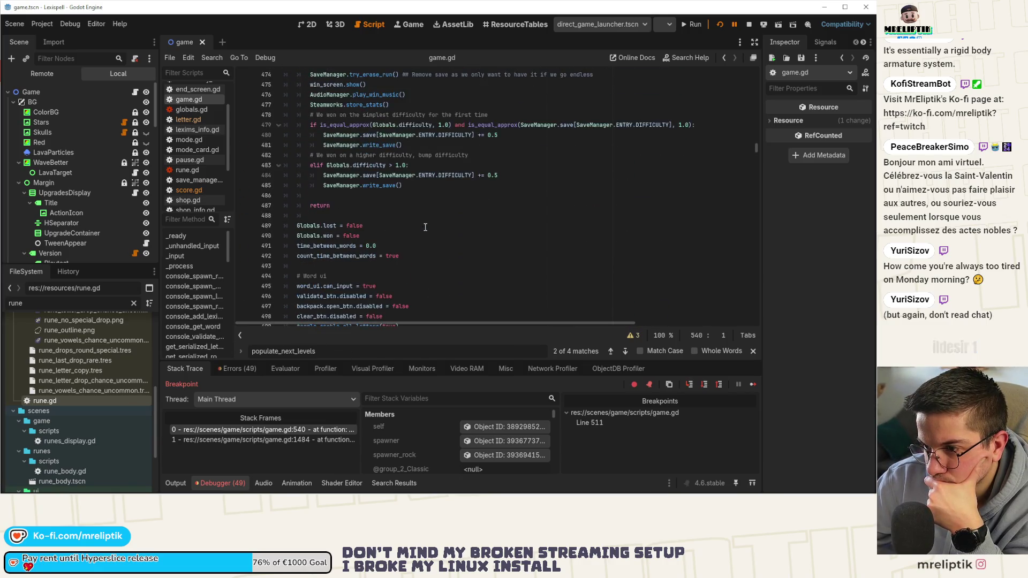
{"action": "scroll", "coordinate": [423, 229], "scroll_direction": "up", "scroll_amount": 12}
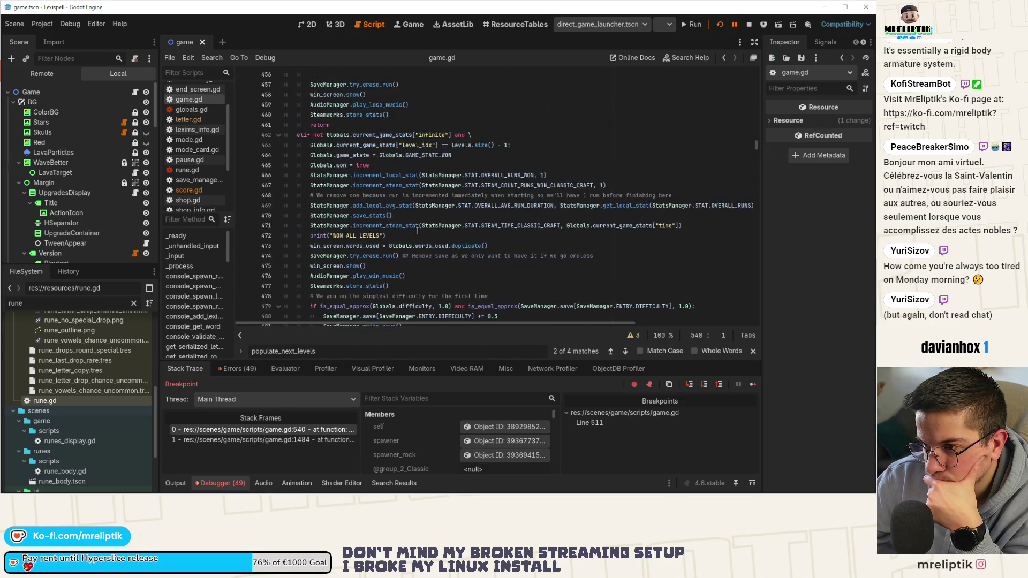
{"action": "scroll", "coordinate": [418, 231], "scroll_direction": "up", "scroll_amount": 5}
{"action": "scroll", "coordinate": [425, 227], "scroll_direction": "up", "scroll_amount": 6}
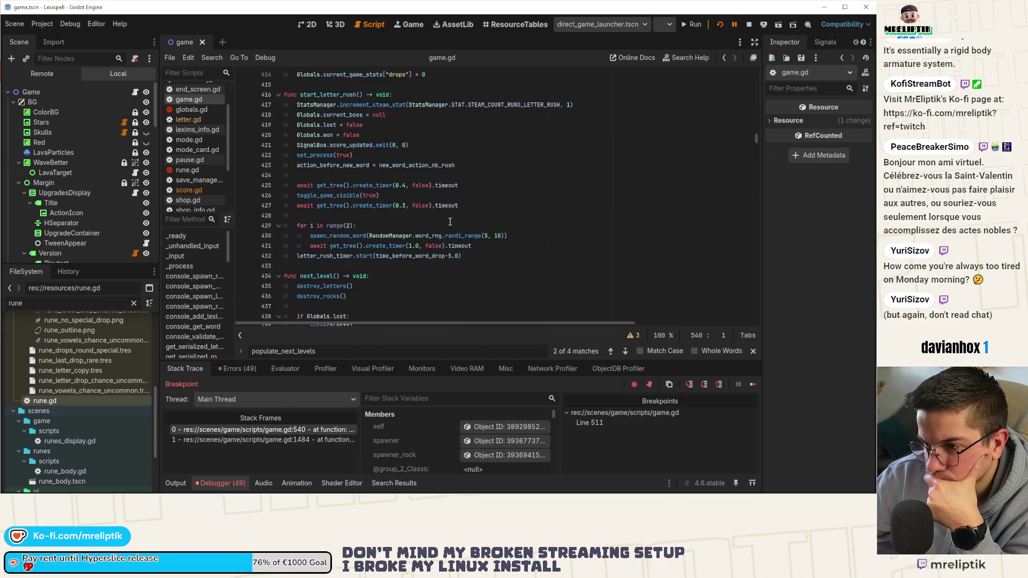
{"action": "scroll", "coordinate": [450, 222], "scroll_direction": "up", "scroll_amount": 4}
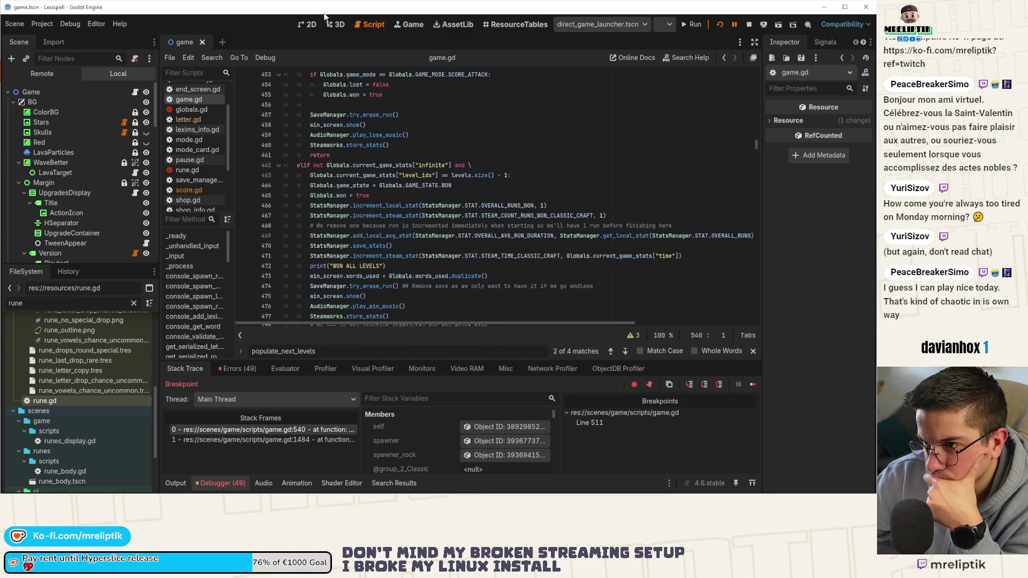
{"action": "left_click", "coordinate": [399, 30]}
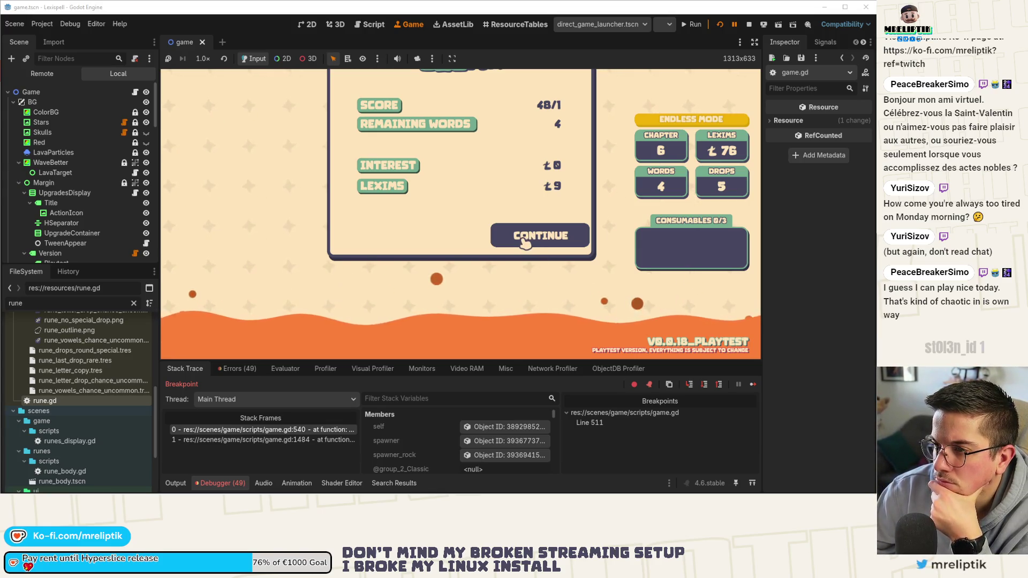
{"action": "left_click", "coordinate": [311, 30]}
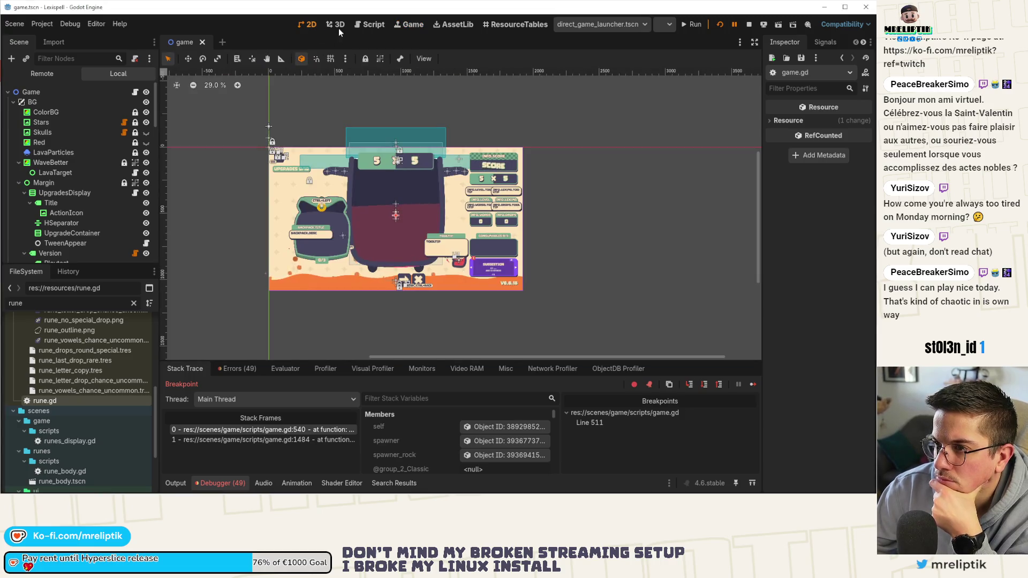
{"action": "left_click", "coordinate": [339, 28]}
{"action": "left_click", "coordinate": [311, 24]}
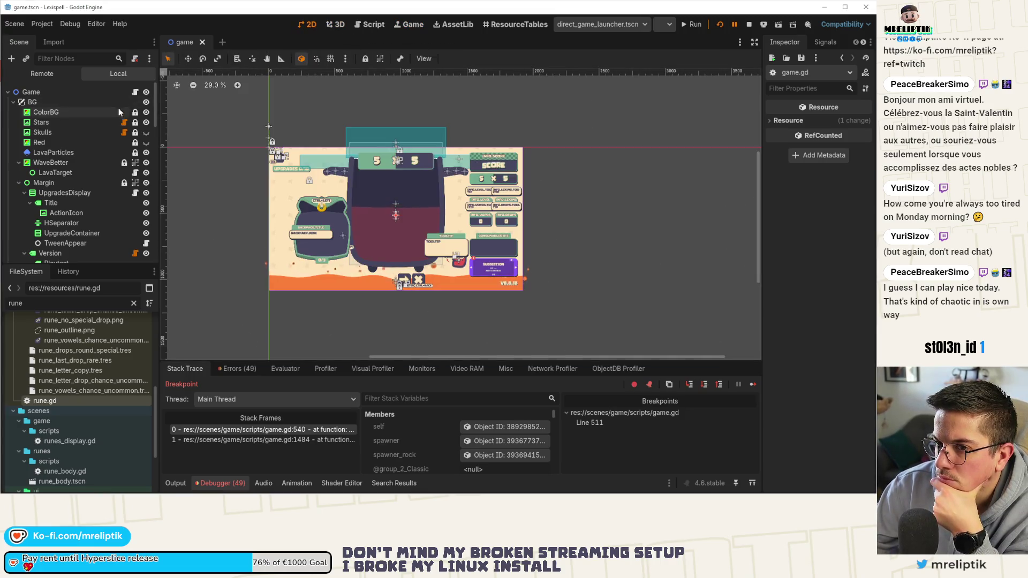
{"action": "left_click", "coordinate": [135, 93]}
{"action": "scroll", "coordinate": [429, 227], "scroll_direction": "down", "scroll_amount": 10}
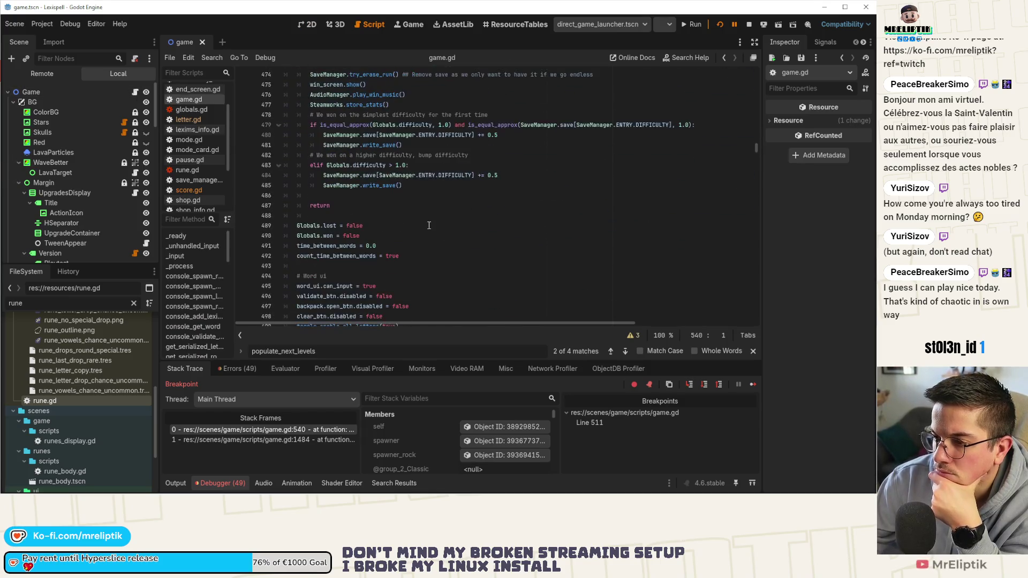
Step: Review the game.gd code around the line 544 breakpoint, then resume into endless chapter 7
{"action": "scroll", "coordinate": [428, 228], "scroll_direction": "down", "scroll_amount": 12}
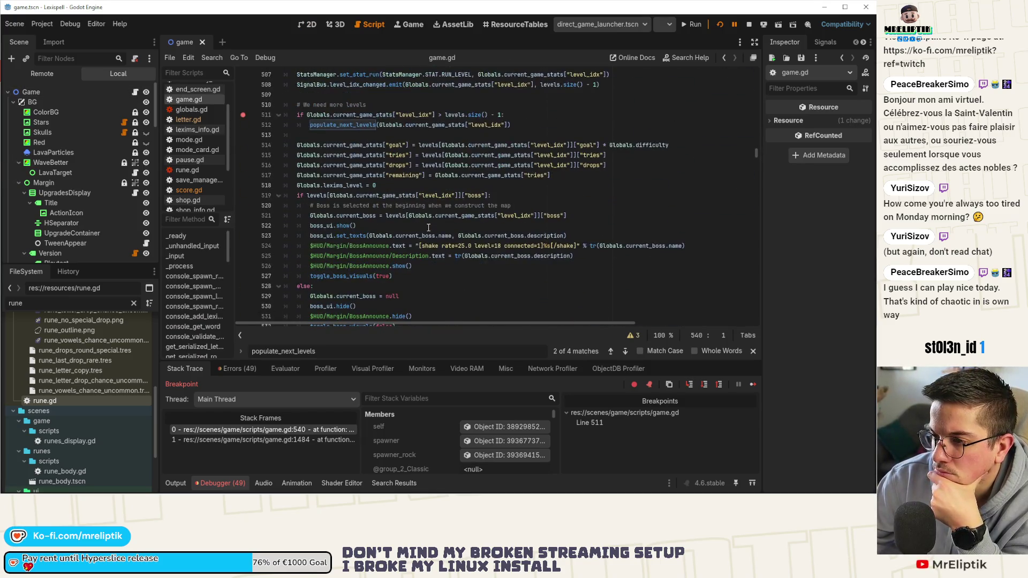
{"action": "scroll", "coordinate": [428, 227], "scroll_direction": "down", "scroll_amount": 5}
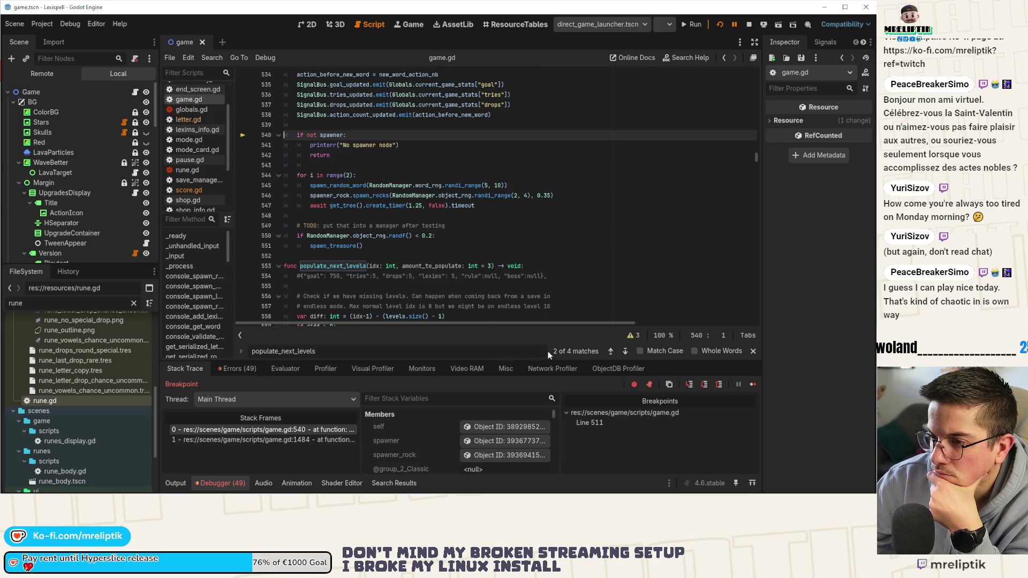
{"action": "scroll", "coordinate": [385, 260], "scroll_direction": "up", "scroll_amount": 7}
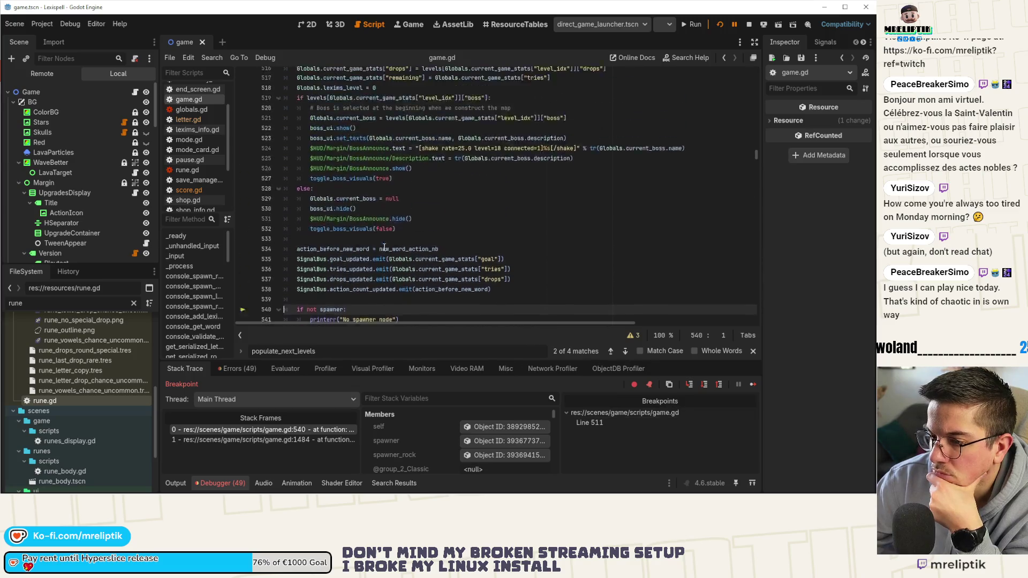
{"action": "scroll", "coordinate": [385, 260], "scroll_direction": "up", "scroll_amount": 20}
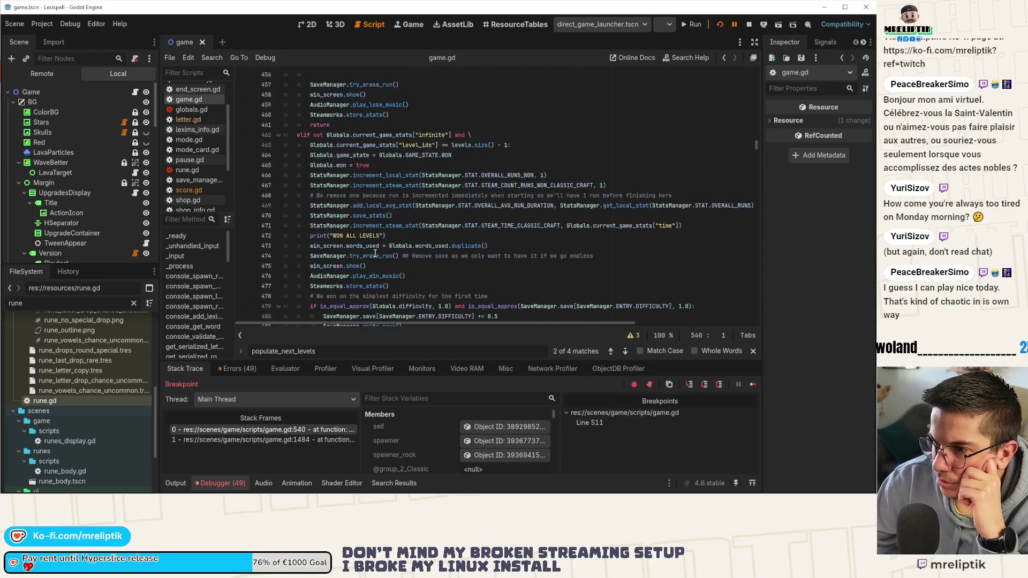
{"action": "scroll", "coordinate": [376, 254], "scroll_direction": "up", "scroll_amount": 2}
{"action": "scroll", "coordinate": [376, 254], "scroll_direction": "down", "scroll_amount": 20}
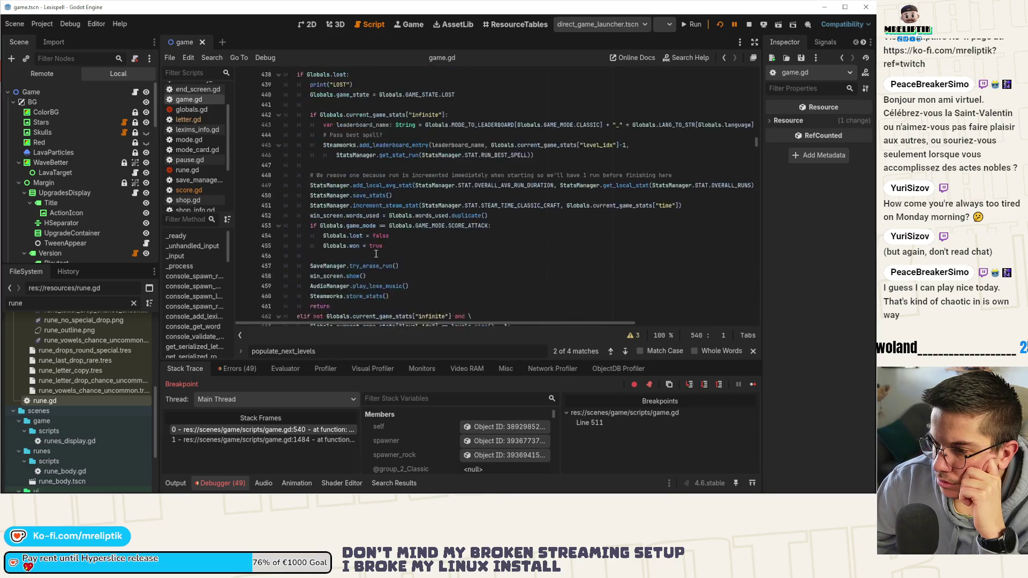
{"action": "scroll", "coordinate": [376, 254], "scroll_direction": "down", "scroll_amount": 1}
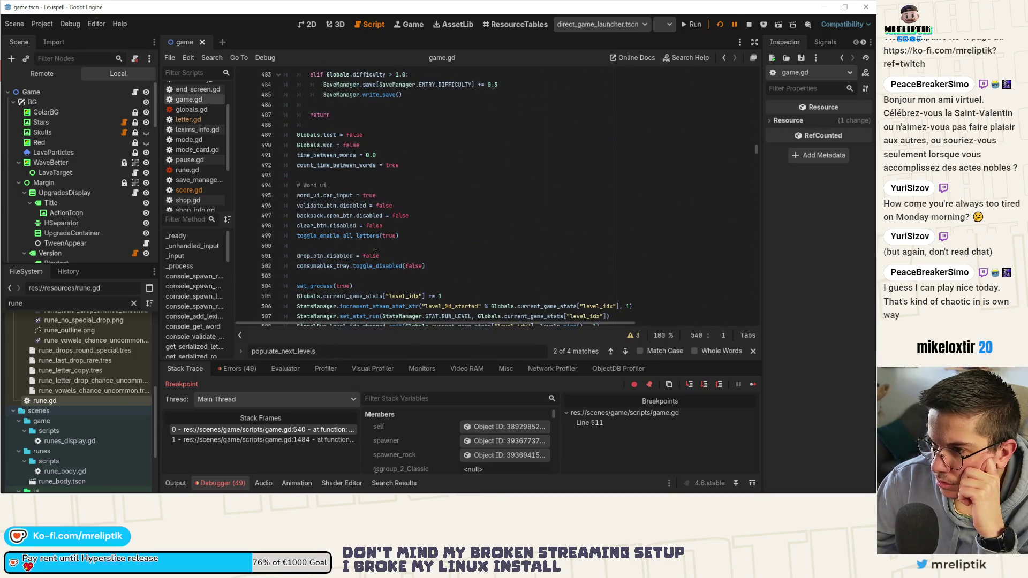
{"action": "scroll", "coordinate": [376, 254], "scroll_direction": "up", "scroll_amount": 4}
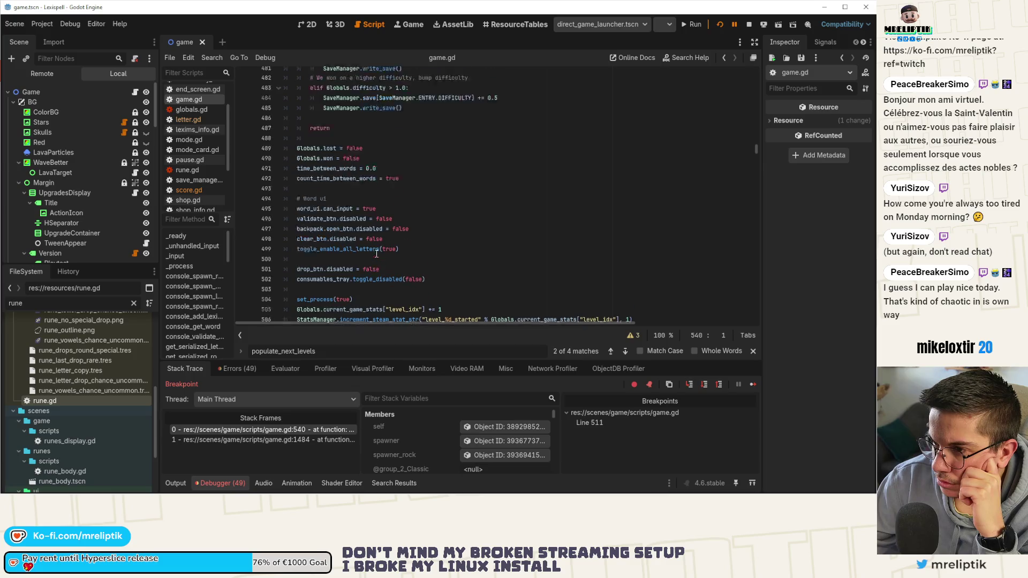
{"action": "scroll", "coordinate": [376, 253], "scroll_direction": "down", "scroll_amount": 7}
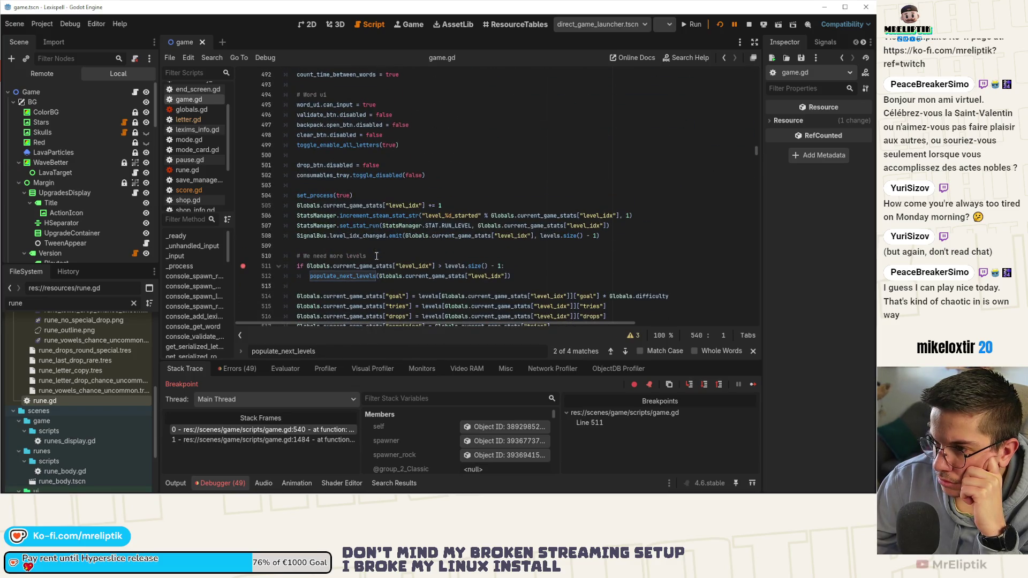
{"action": "scroll", "coordinate": [377, 256], "scroll_direction": "down", "scroll_amount": 4}
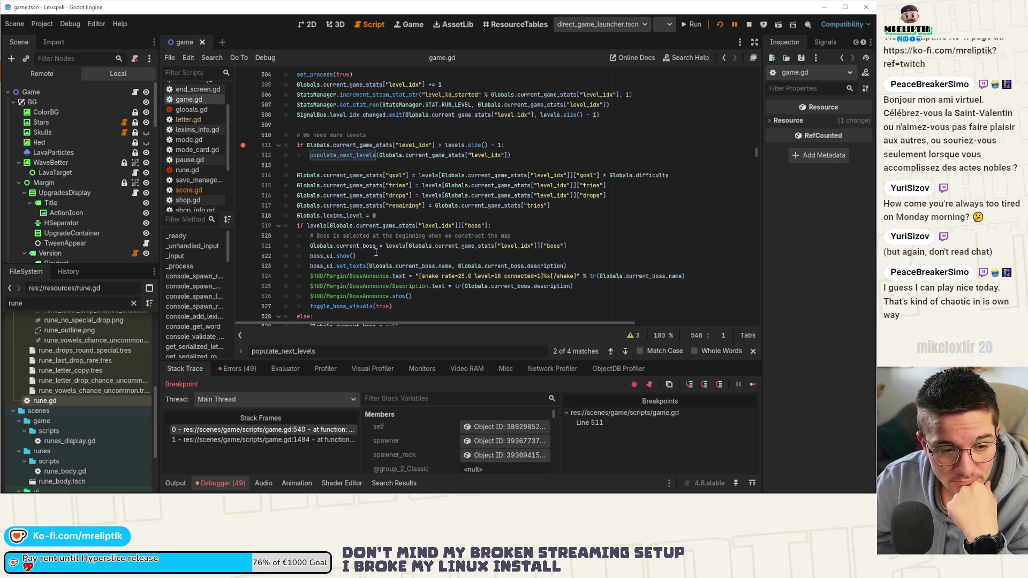
{"action": "left_click", "coordinate": [690, 385]}
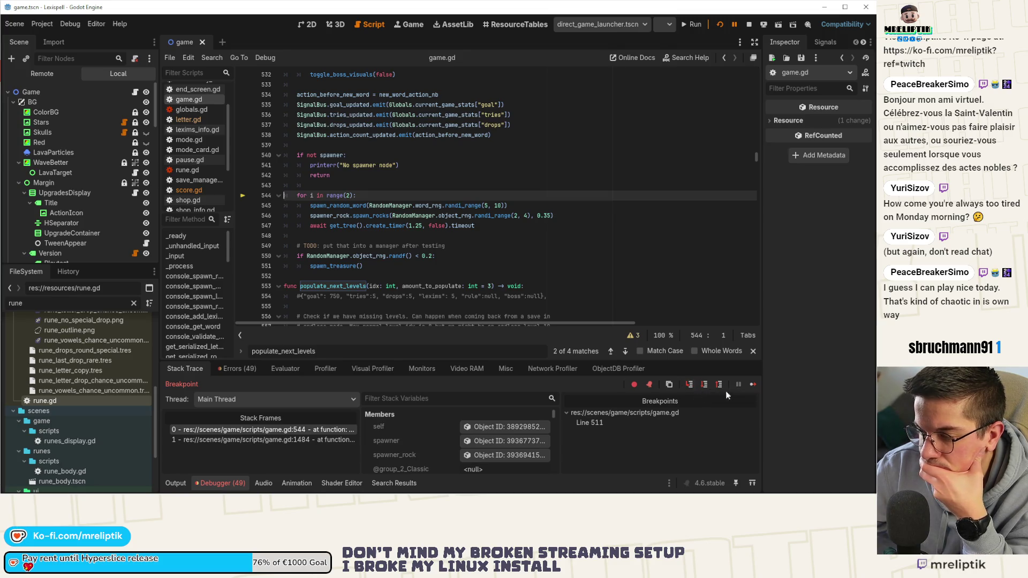
{"action": "left_click", "coordinate": [755, 385]}
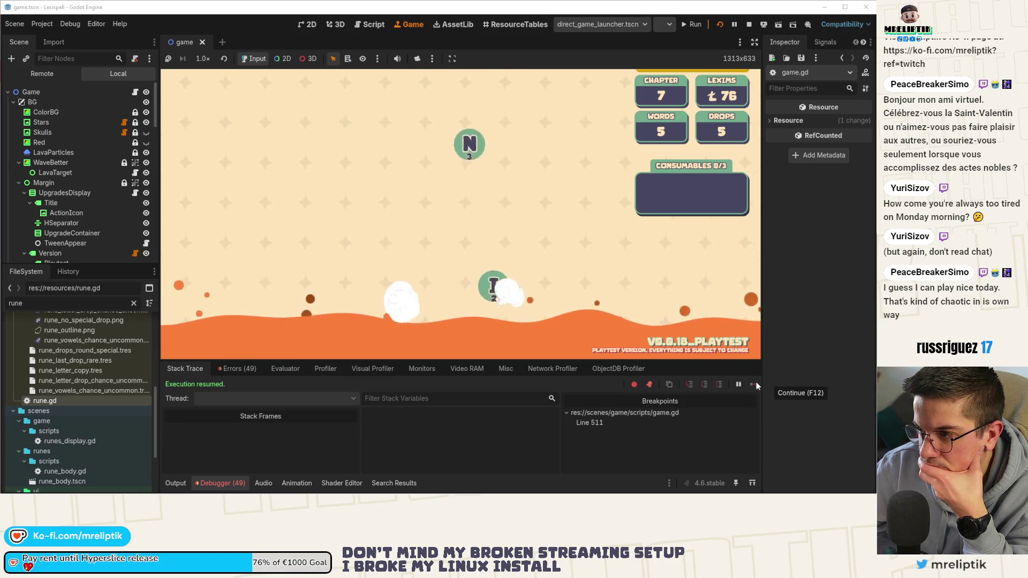
Step: Open game.gd, widen its script and method lists, stop the game and collapse the debugger
{"action": "left_click", "coordinate": [135, 93]}
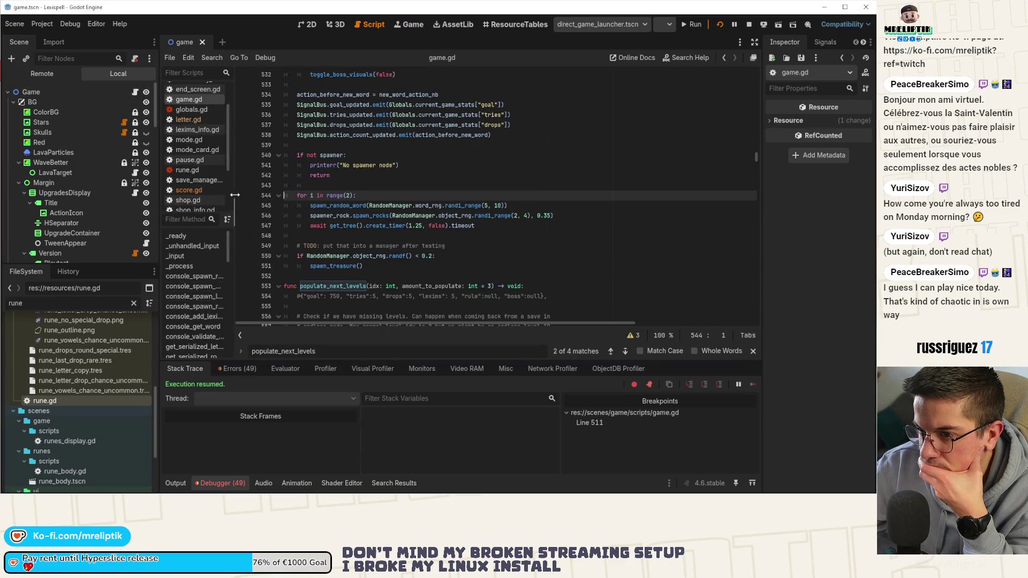
{"action": "left_click_drag", "start_coordinate": [235, 195], "coordinate": [296, 194]}
{"action": "left_click", "coordinate": [749, 25]}
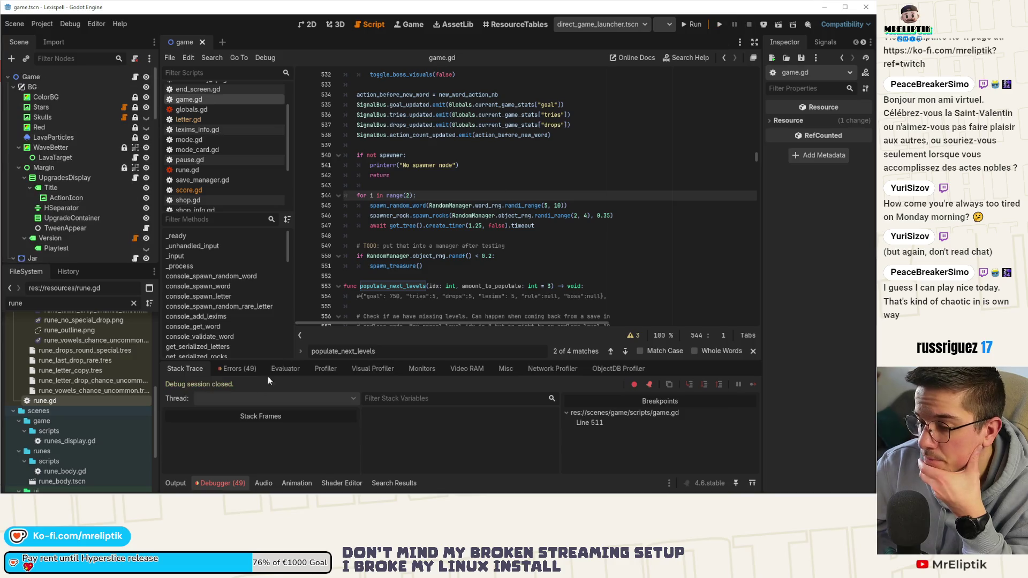
{"action": "left_click", "coordinate": [193, 482]}
Step: Scroll down game.gd and jump to the _on_clear_btn_pressed function at line 1475
{"action": "scroll", "coordinate": [211, 237], "scroll_direction": "down", "scroll_amount": 2}
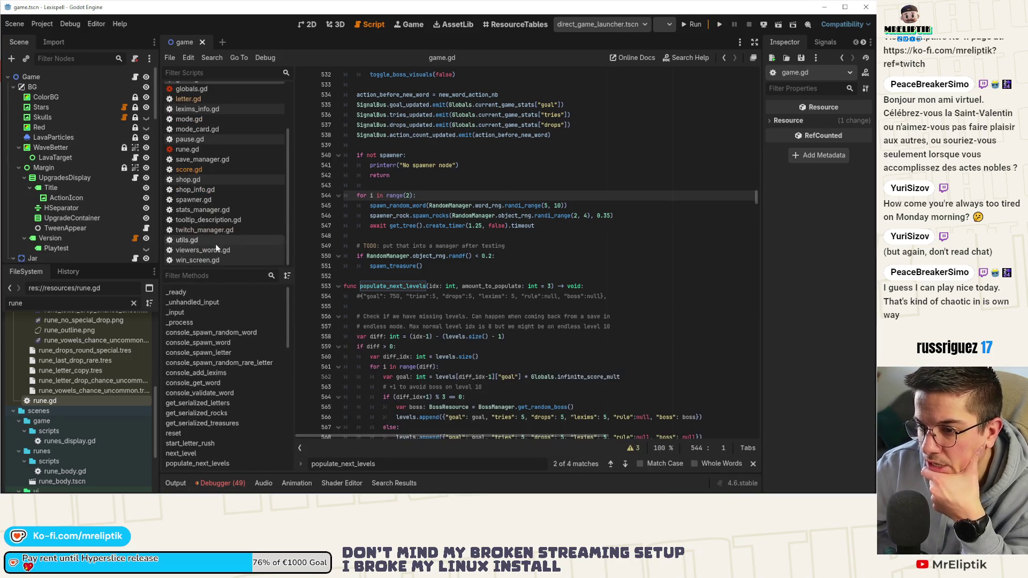
{"action": "scroll", "coordinate": [220, 321], "scroll_direction": "down", "scroll_amount": 3}
{"action": "scroll", "coordinate": [241, 417], "scroll_direction": "down", "scroll_amount": 6}
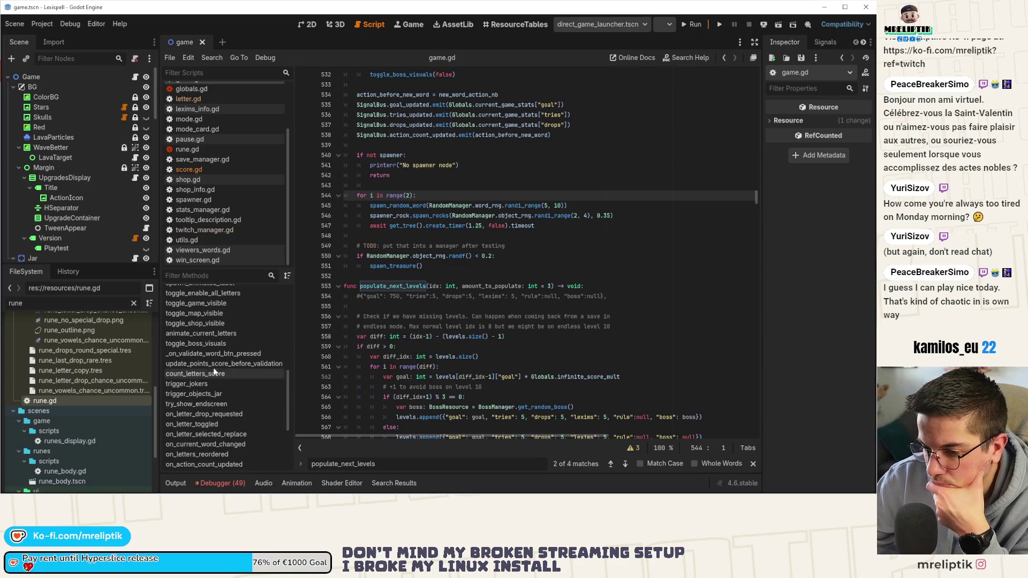
{"action": "scroll", "coordinate": [234, 407], "scroll_direction": "down", "scroll_amount": 2}
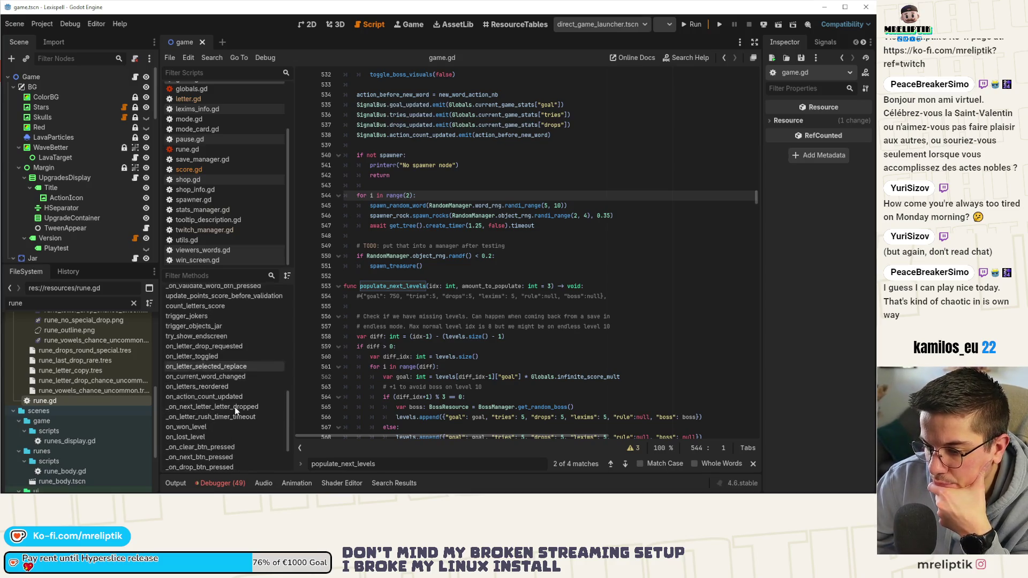
{"action": "scroll", "coordinate": [229, 417], "scroll_direction": "down", "scroll_amount": 2}
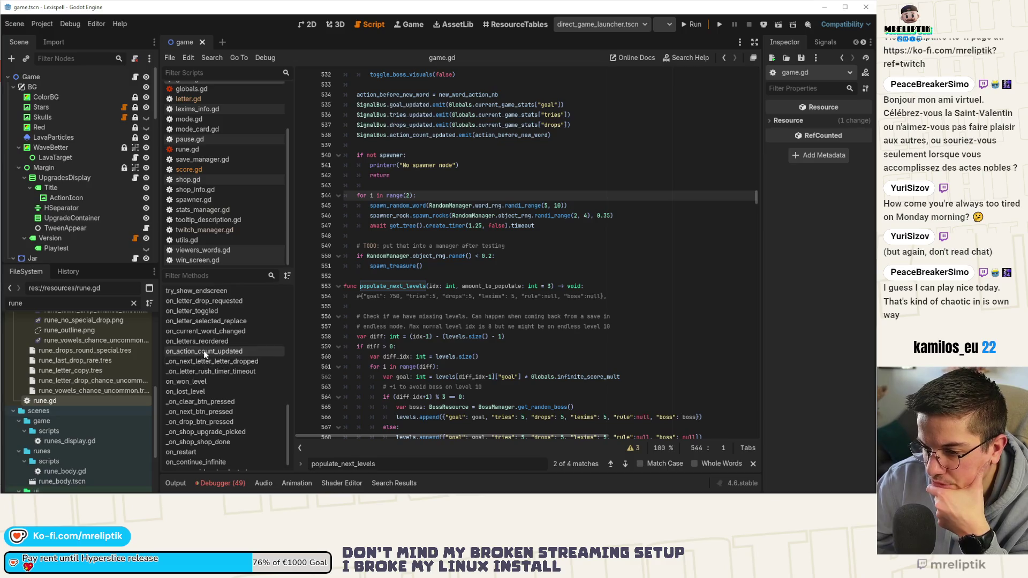
{"action": "scroll", "coordinate": [225, 374], "scroll_direction": "down", "scroll_amount": 1}
{"action": "left_click", "coordinate": [219, 393]}
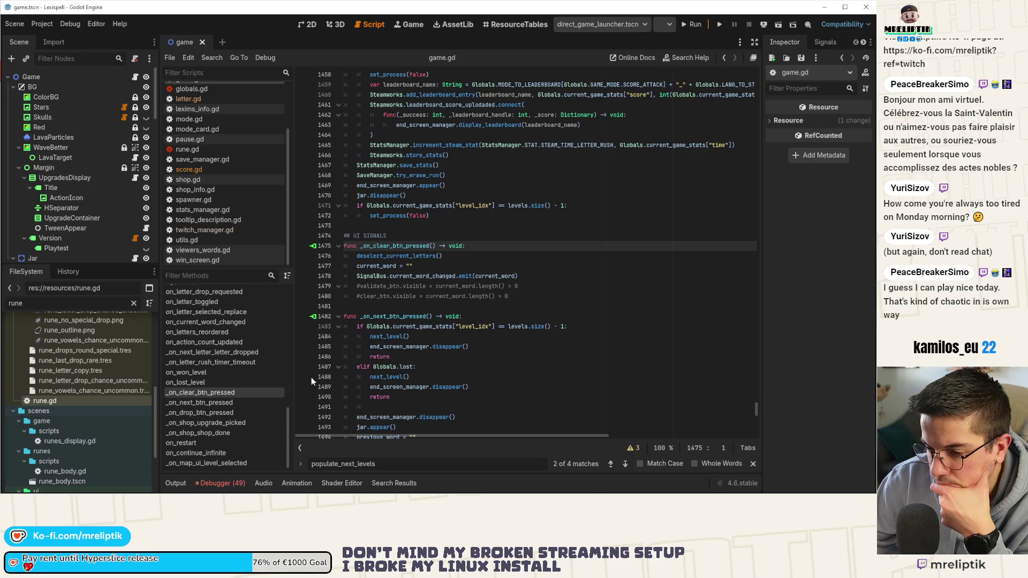
Step: Move down to the _on_next_btn_pressed handler at line 1482
{"action": "key", "text": "Down"}
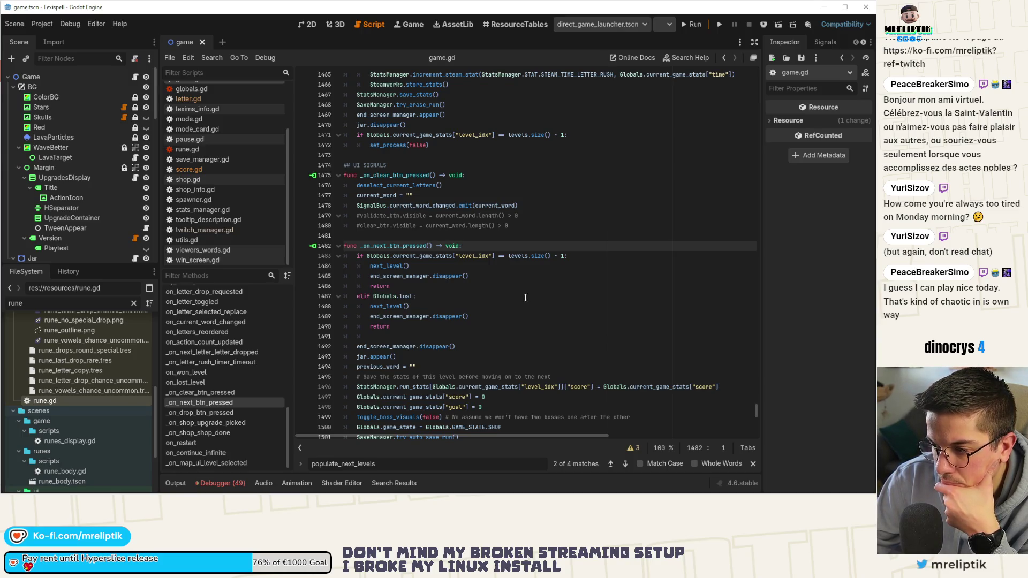
{"action": "scroll", "coordinate": [526, 298], "scroll_direction": "down", "scroll_amount": 2}
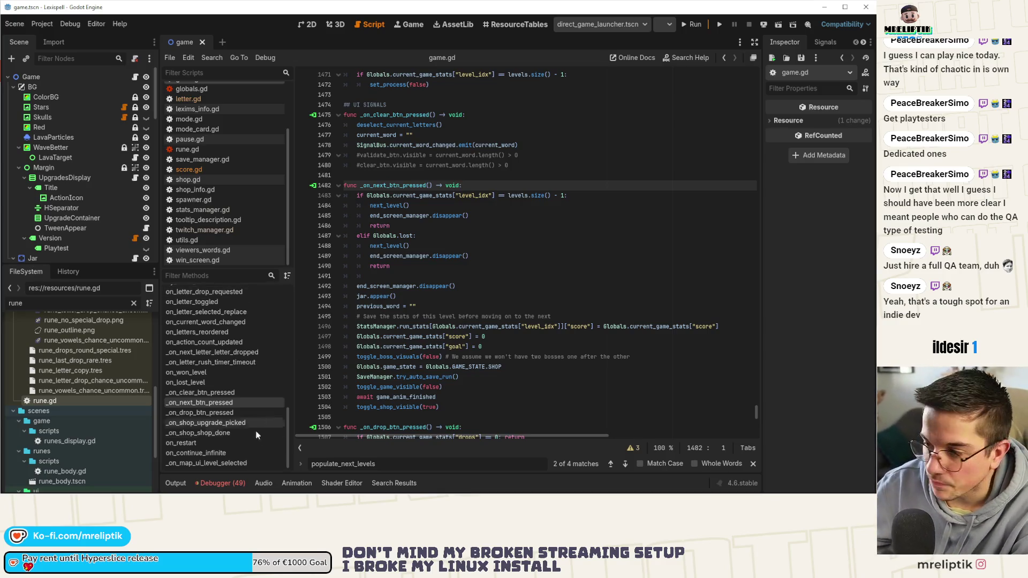
{"action": "left_click_drag", "start_coordinate": [410, 206], "coordinate": [470, 216]}
{"action": "double_click", "coordinate": [400, 185]}
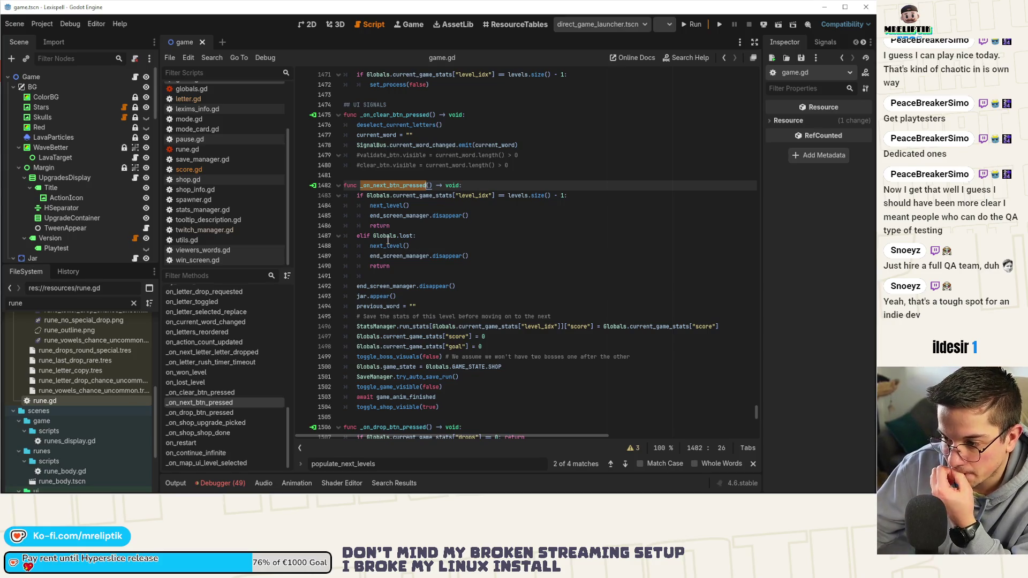
{"action": "mouse_move", "coordinate": [388, 241]}
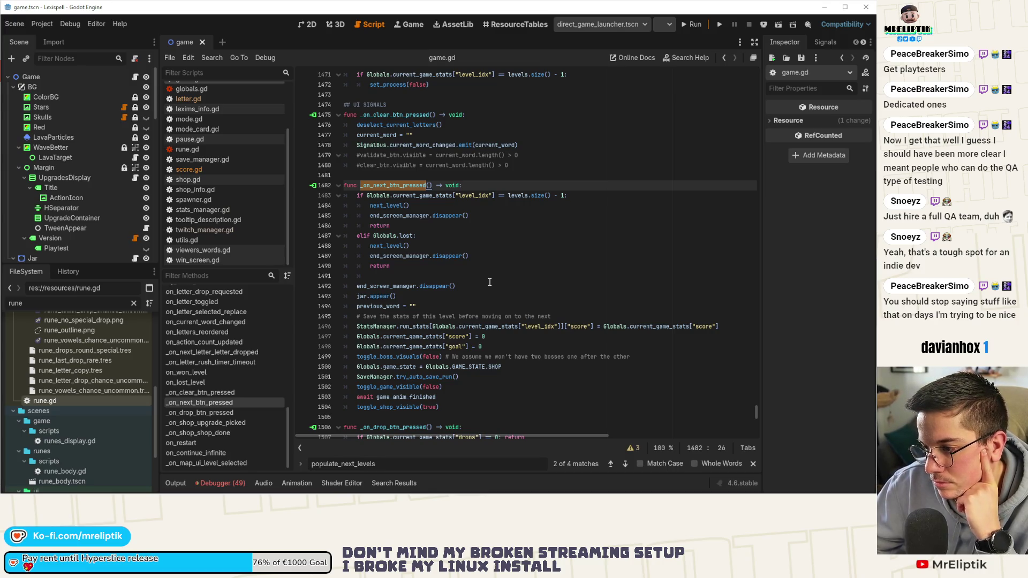
{"action": "scroll", "coordinate": [490, 282], "scroll_direction": "down", "scroll_amount": 4}
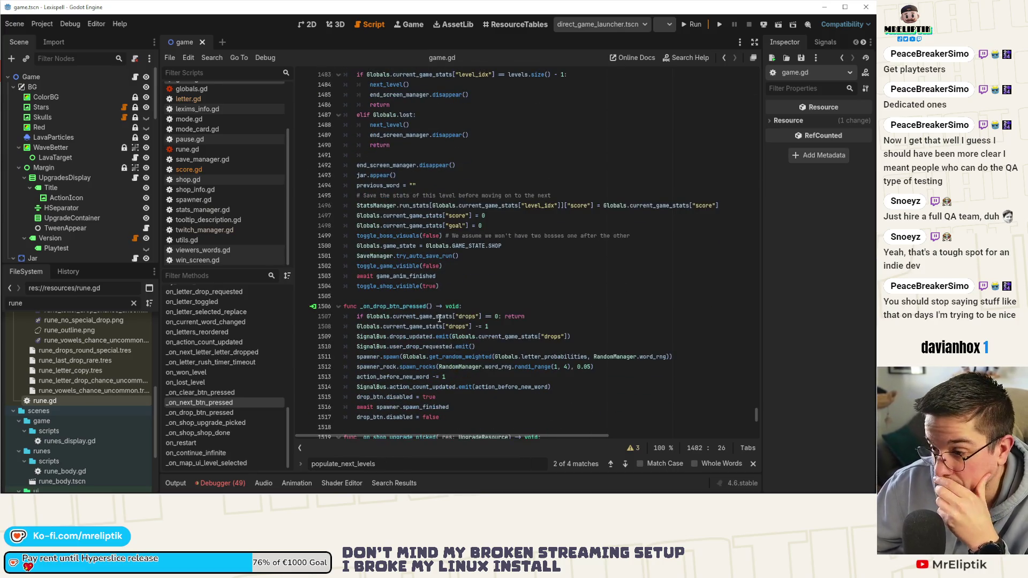
{"action": "scroll", "coordinate": [439, 318], "scroll_direction": "up", "scroll_amount": 4}
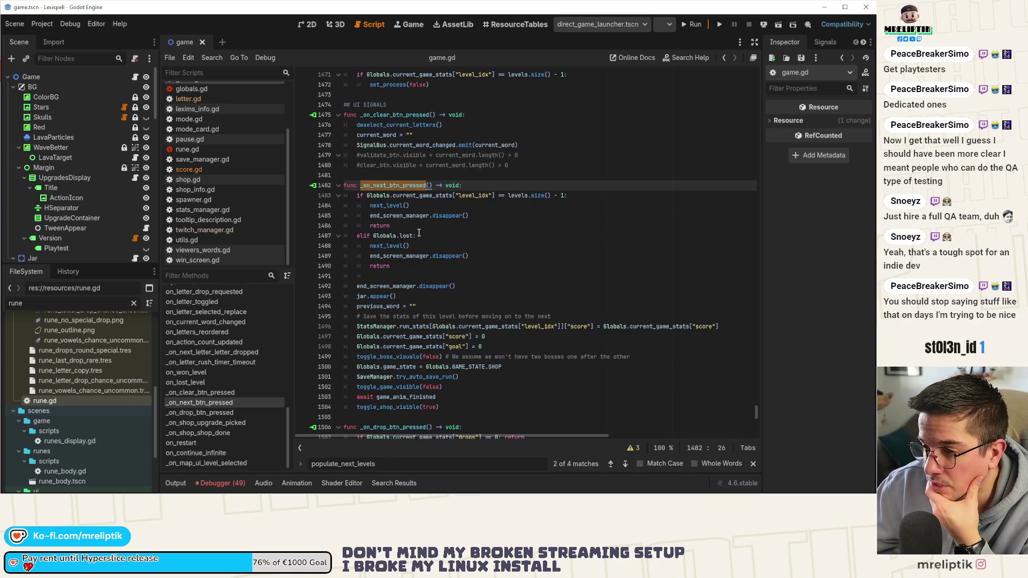
{"action": "key", "text": "Down"}
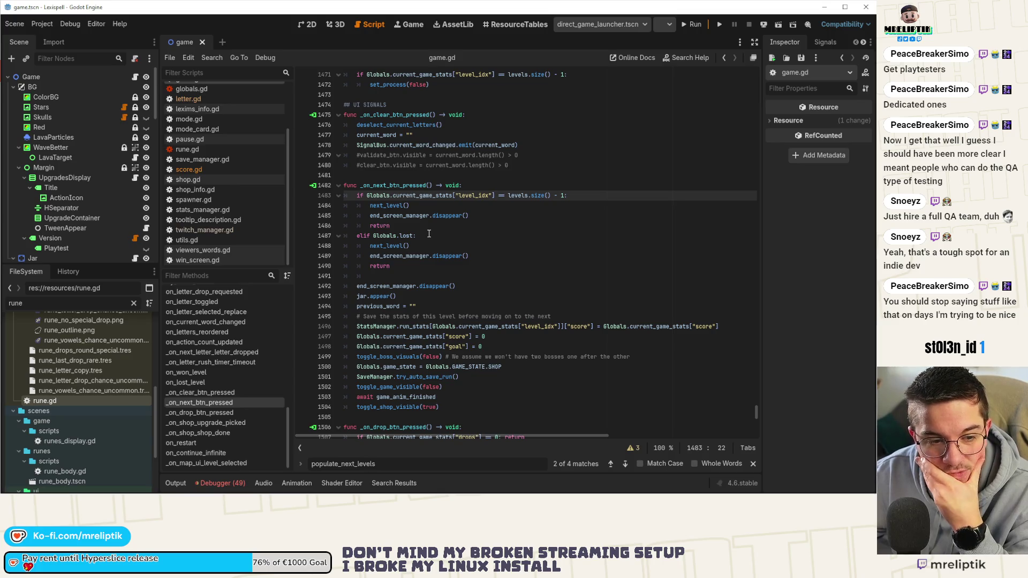
Step: Insert Globals.current_boss at the start of line 1483's level-end condition
{"action": "key", "text": "ctrl+Left"}
{"action": "key", "text": "ctrl+Left"}
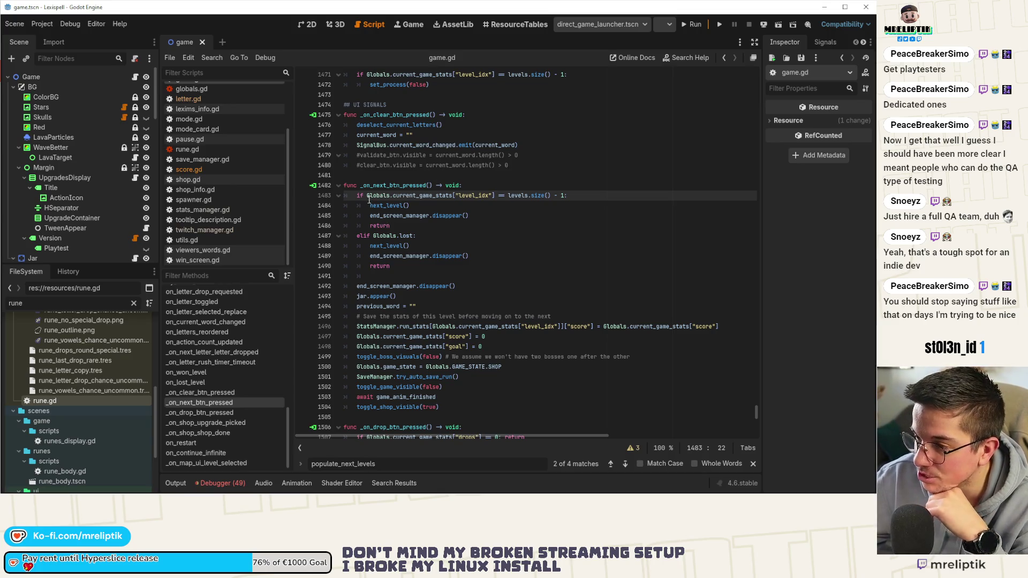
{"action": "type", "text": "Globals."}
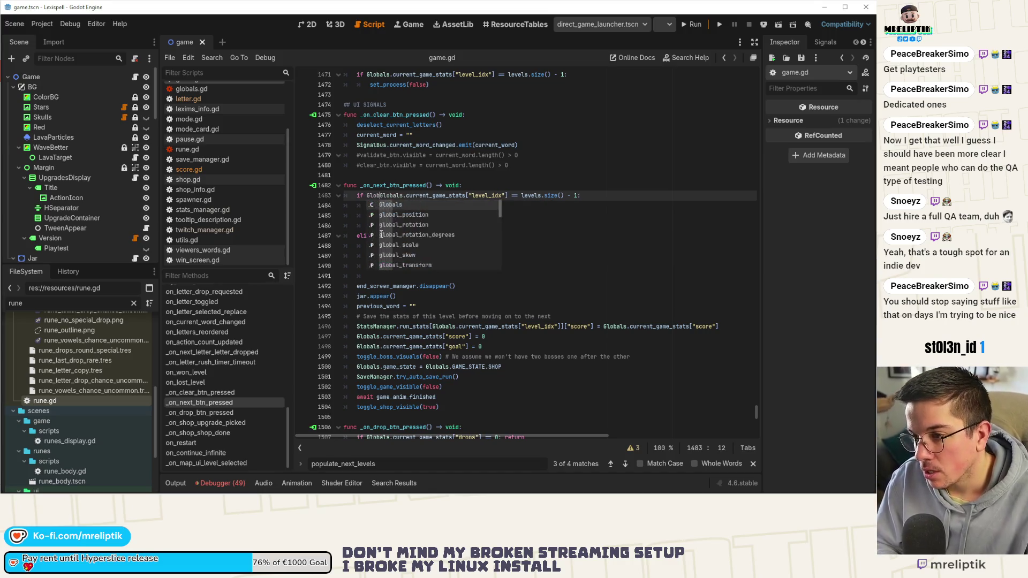
{"action": "type", "text": "game"}
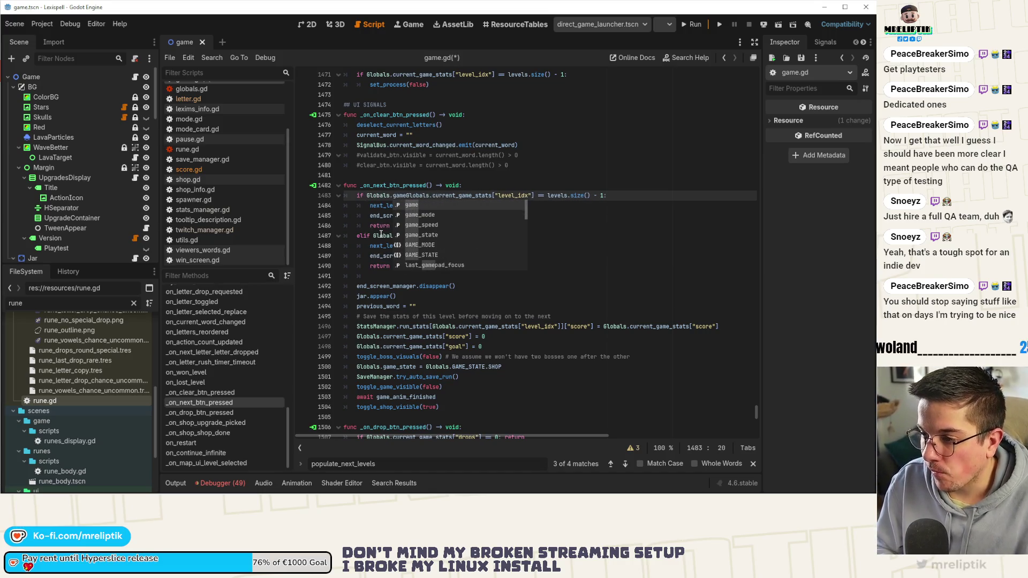
{"action": "key", "text": "BackSpace"}
{"action": "key", "text": "BackSpace"}
{"action": "key", "text": "BackSpace"}
{"action": "type", "text": "current"}
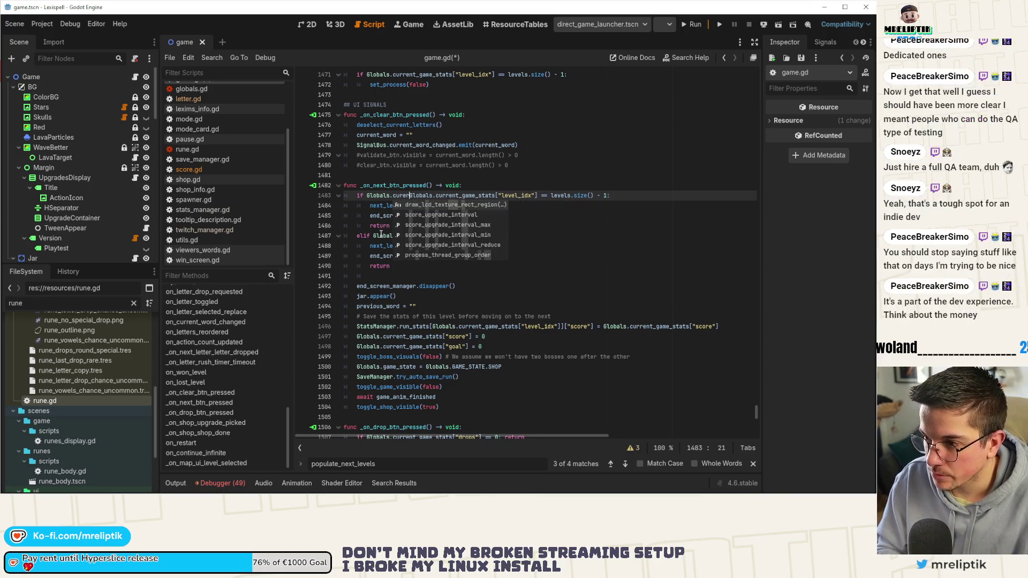
{"action": "key", "text": "BackSpace"}
{"action": "key", "text": "BackSpace"}
{"action": "key", "text": "BackSpace"}
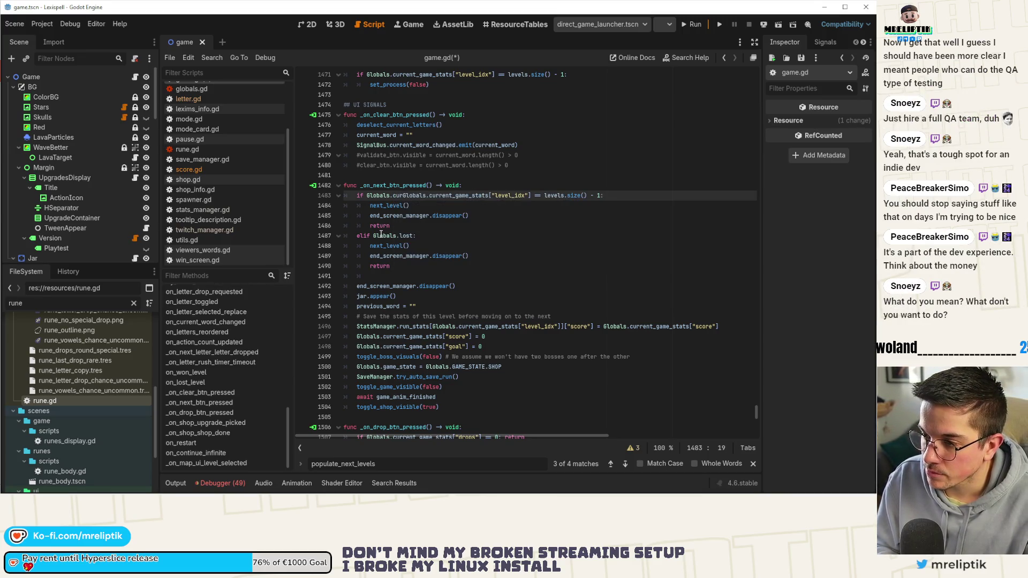
{"action": "type", "text": "rent_boss"}
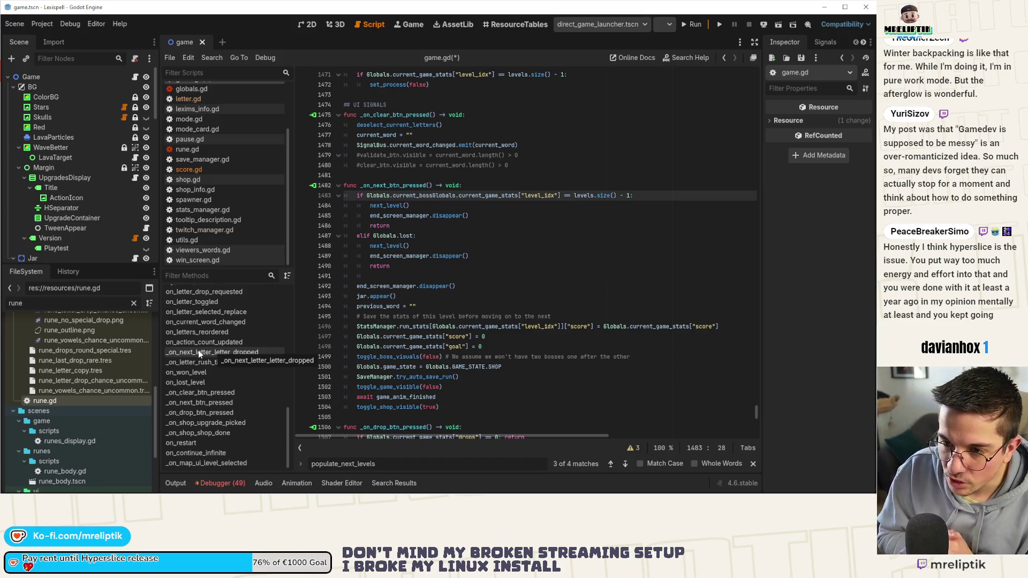
Step: Show game.tscn in the 2D view, zoom out, glance at the Game view, and return to 2D
{"action": "left_click", "coordinate": [307, 26]}
{"action": "scroll", "coordinate": [337, 249], "scroll_direction": "up", "scroll_amount": 5}
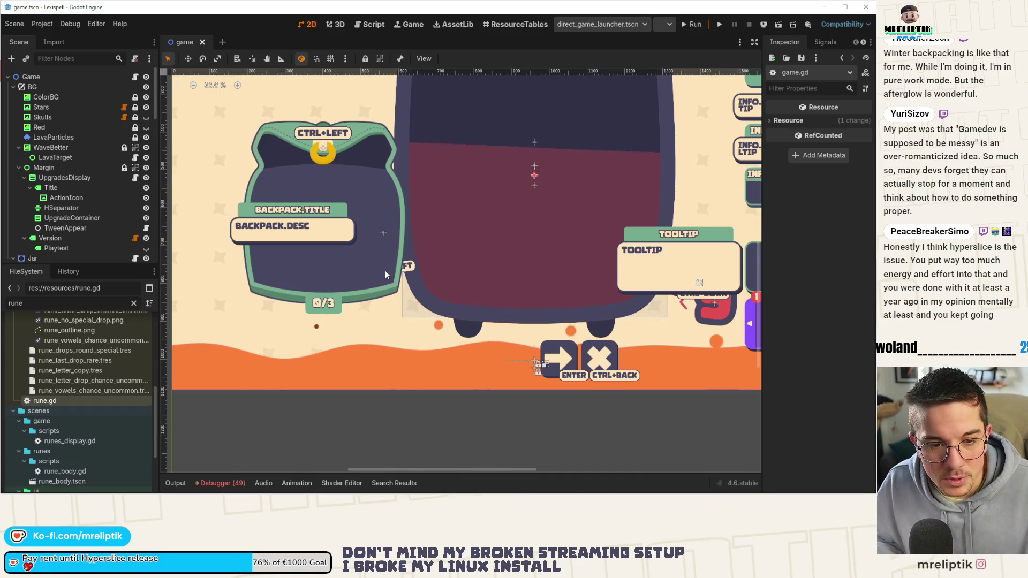
{"action": "scroll", "coordinate": [475, 184], "scroll_direction": "down", "scroll_amount": 2}
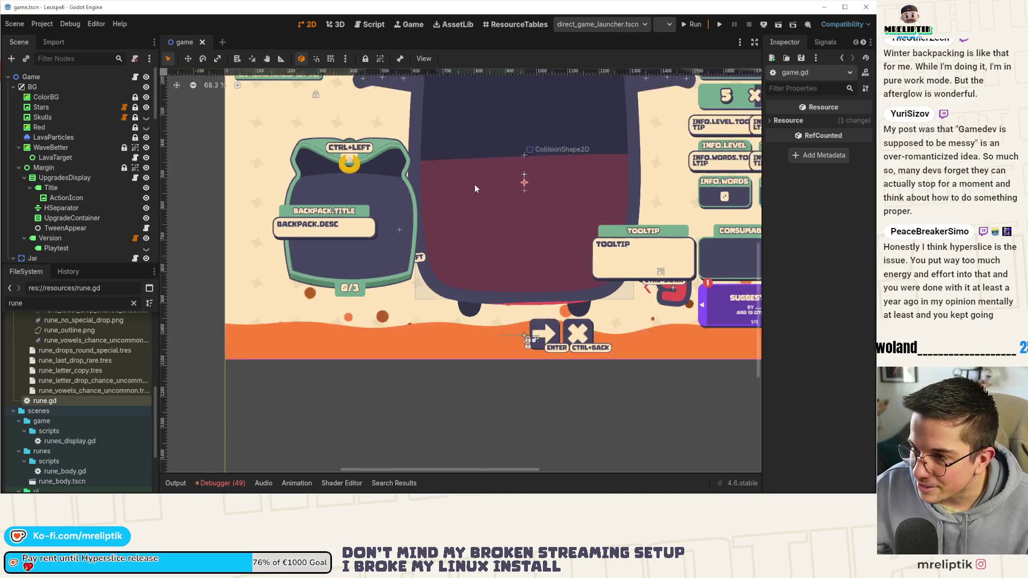
{"action": "scroll", "coordinate": [474, 184], "scroll_direction": "down", "scroll_amount": 3}
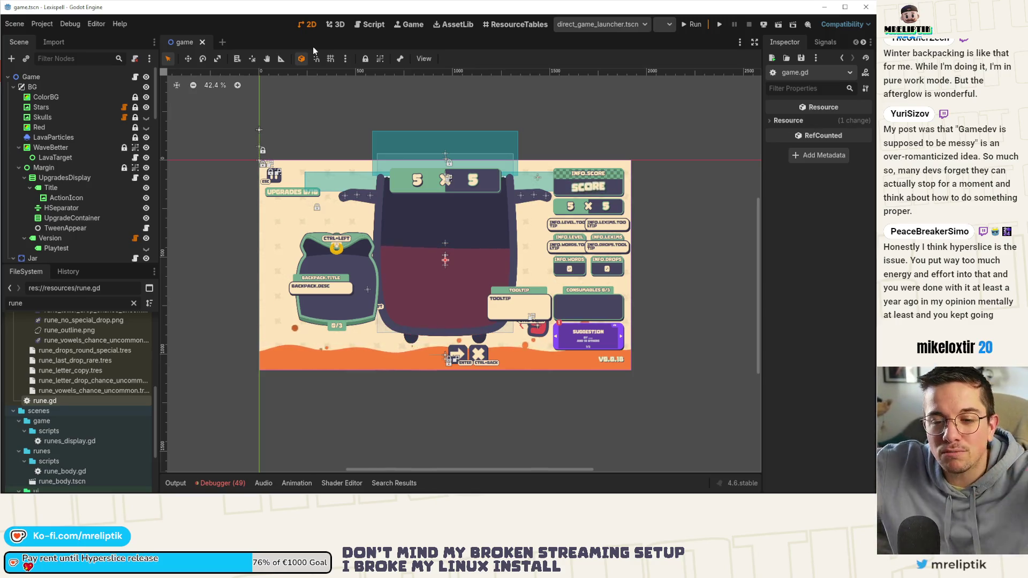
{"action": "left_click", "coordinate": [408, 24]}
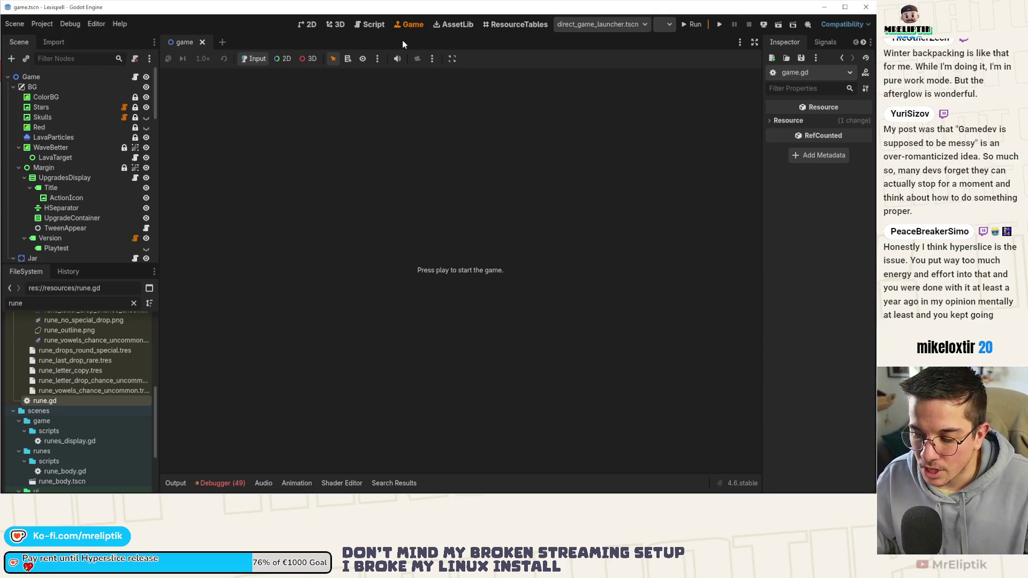
{"action": "left_click", "coordinate": [310, 27]}
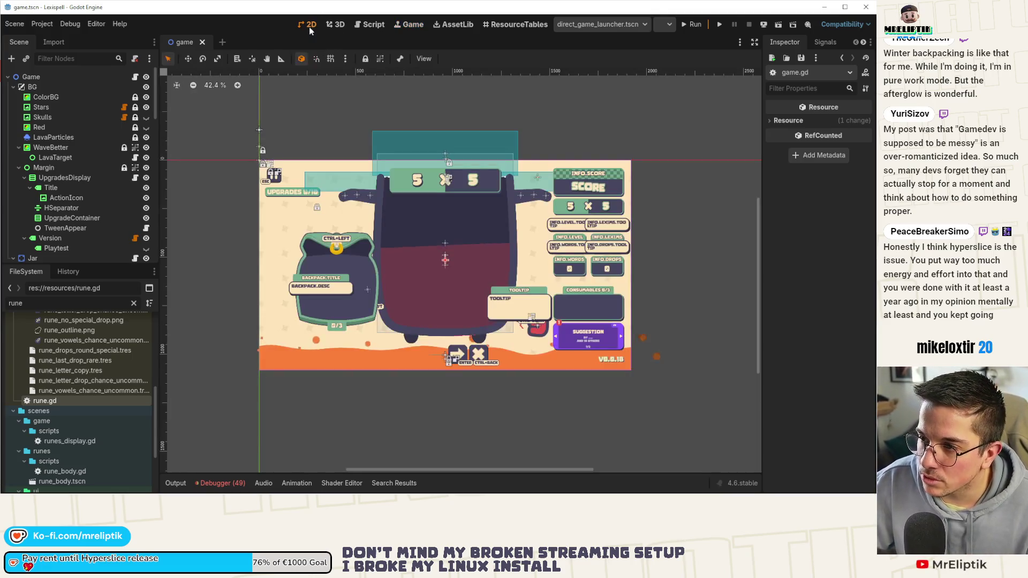
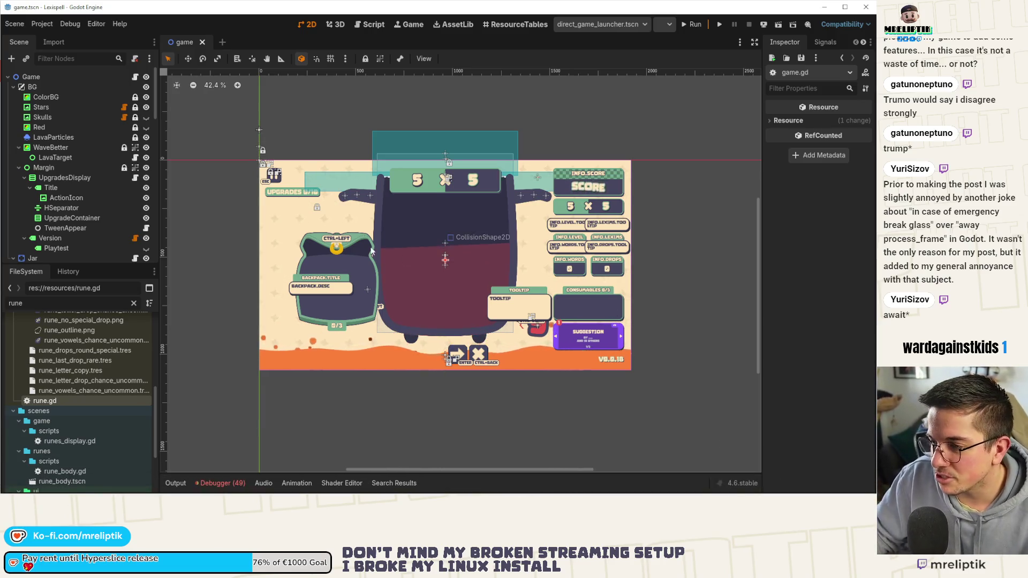
Step: Open game.gd and replace current_boss with a Globals.current_game_stats["infinite"] and check in the last-level condition
{"action": "scroll", "coordinate": [429, 307], "scroll_direction": "up", "scroll_amount": 1}
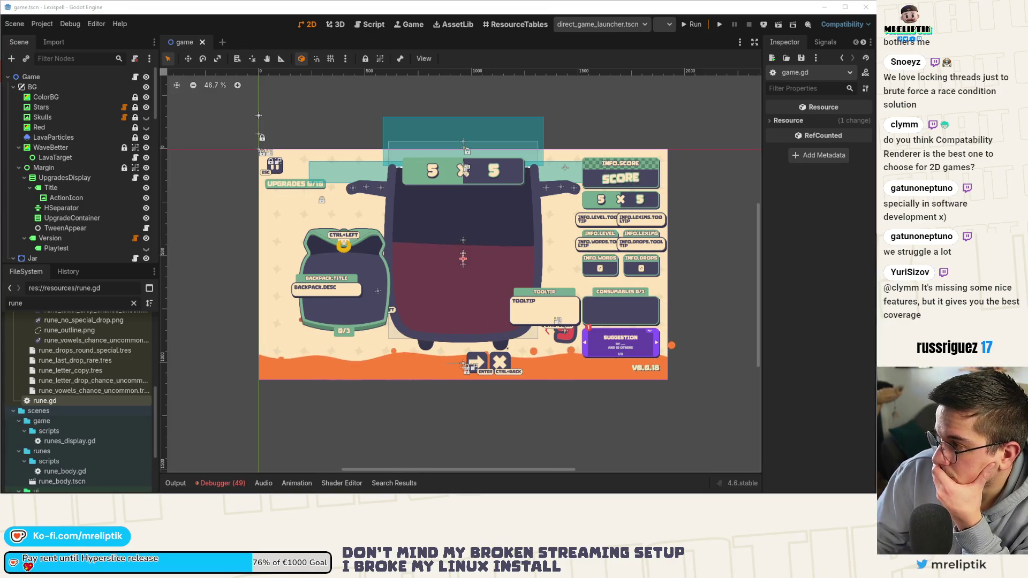
{"action": "left_click", "coordinate": [135, 76]}
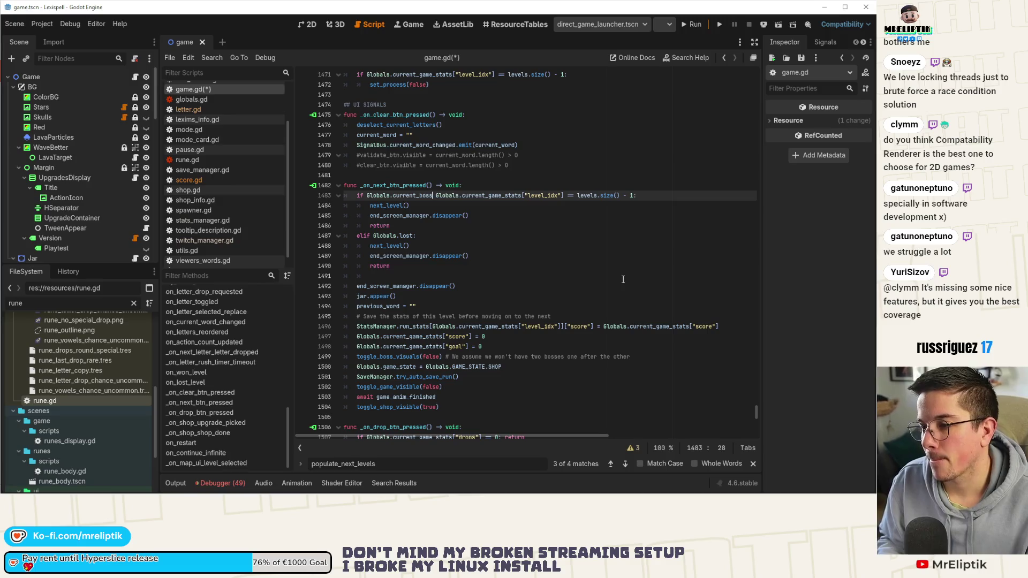
{"action": "key", "text": "ctrl+shift+Left"}
{"action": "type", "text": "current_g"}
{"action": "key", "text": "Return"}
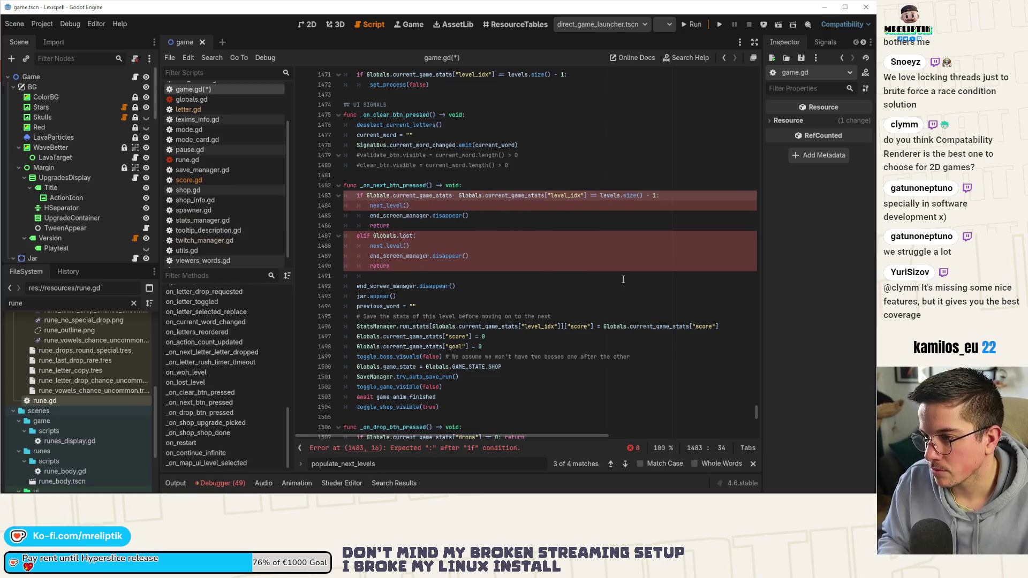
{"action": "type", "text": "[\"l"}
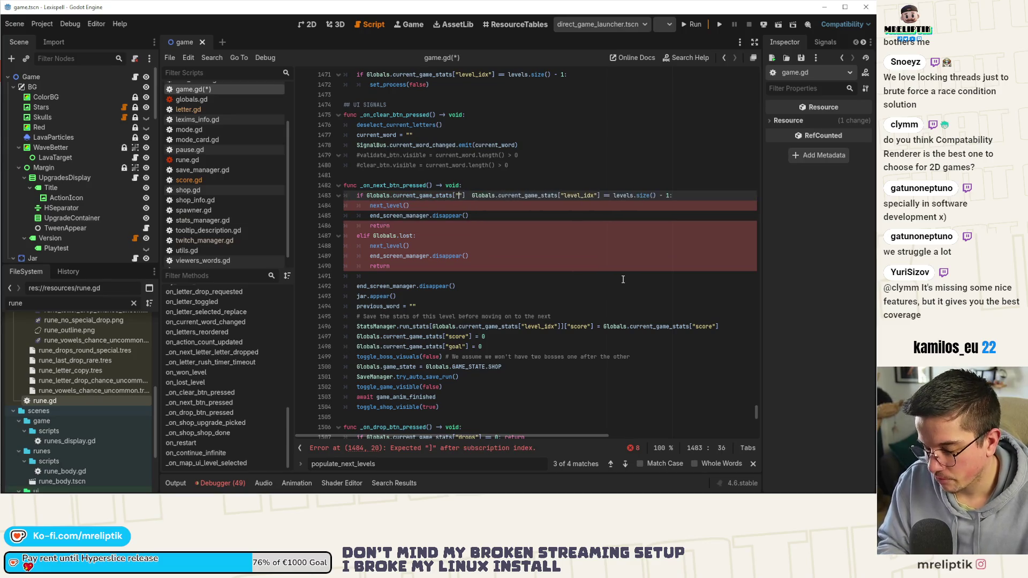
{"action": "type", "text": "nfinite"}
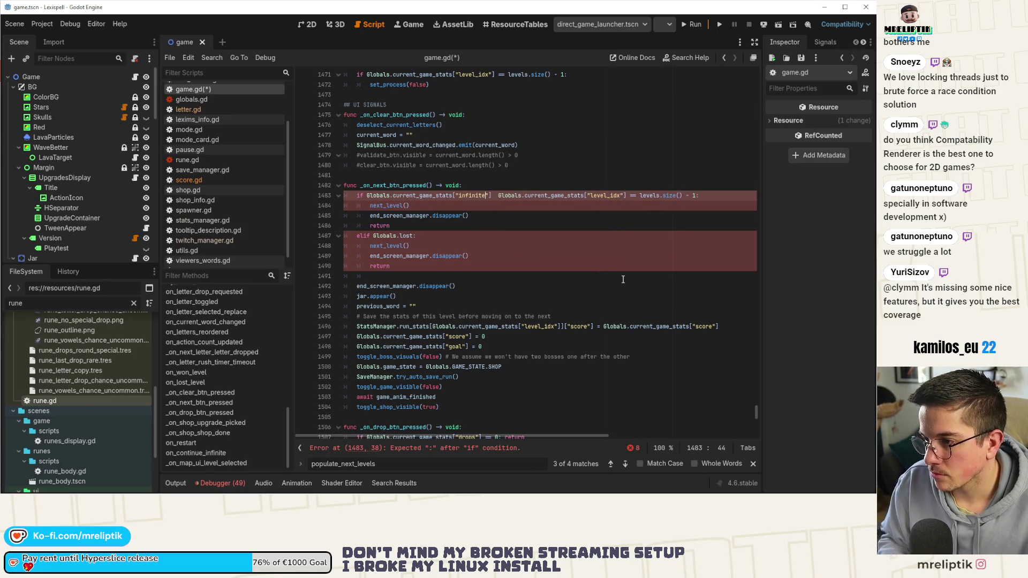
{"action": "type", "text": "] and"}
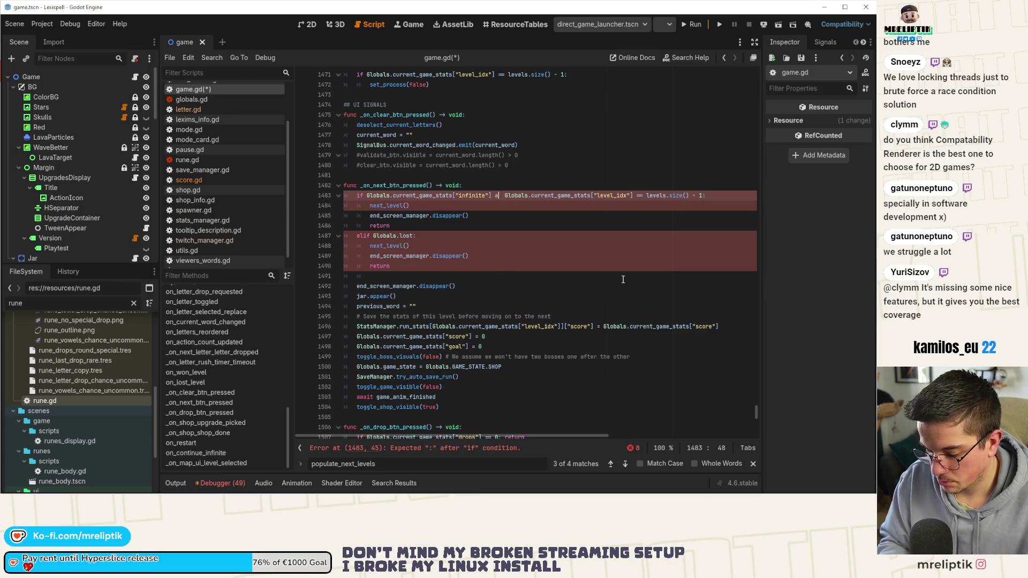
Step: Negate the infinite check with 'not' and insert a blank line above the condition
{"action": "key", "text": "Home"}
{"action": "key", "text": "Home"}
{"action": "key", "text": "Home"}
{"action": "key", "text": "Right"}
{"action": "key", "text": "Right"}
{"action": "key", "text": "Right"}
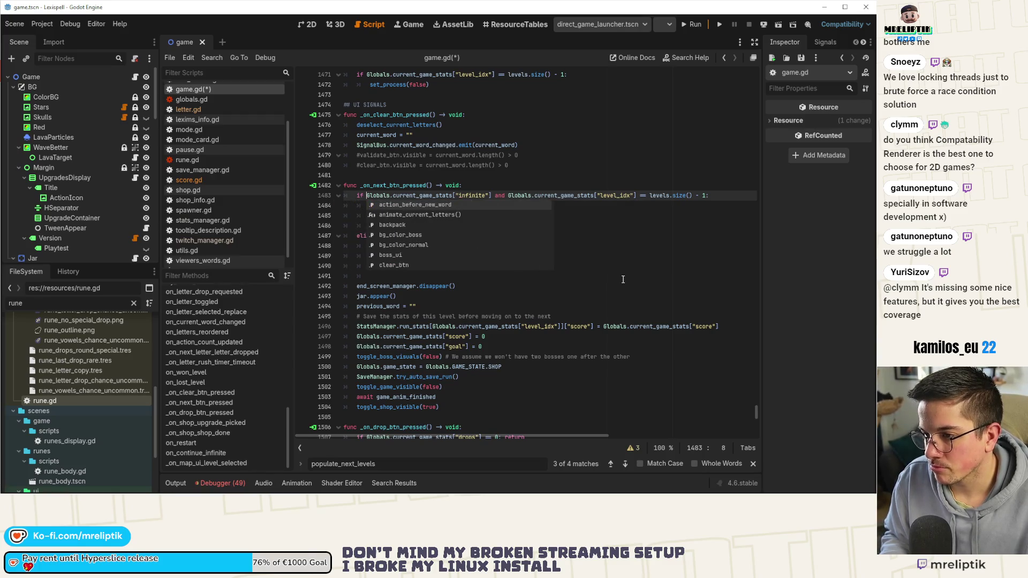
{"action": "type", "text": "not"}
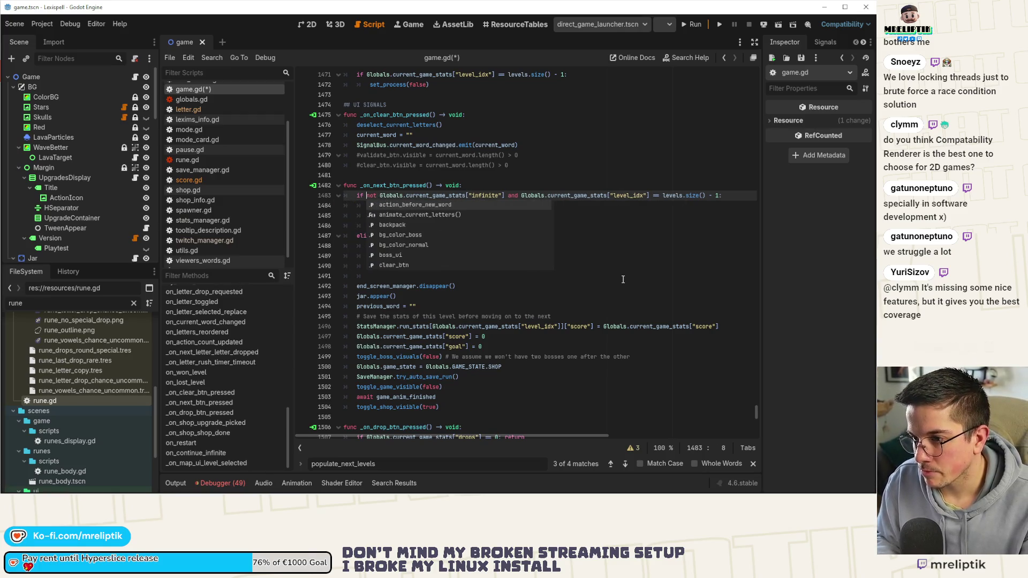
{"action": "key", "text": "Home"}
{"action": "key", "text": "ctrl+shift+Return"}
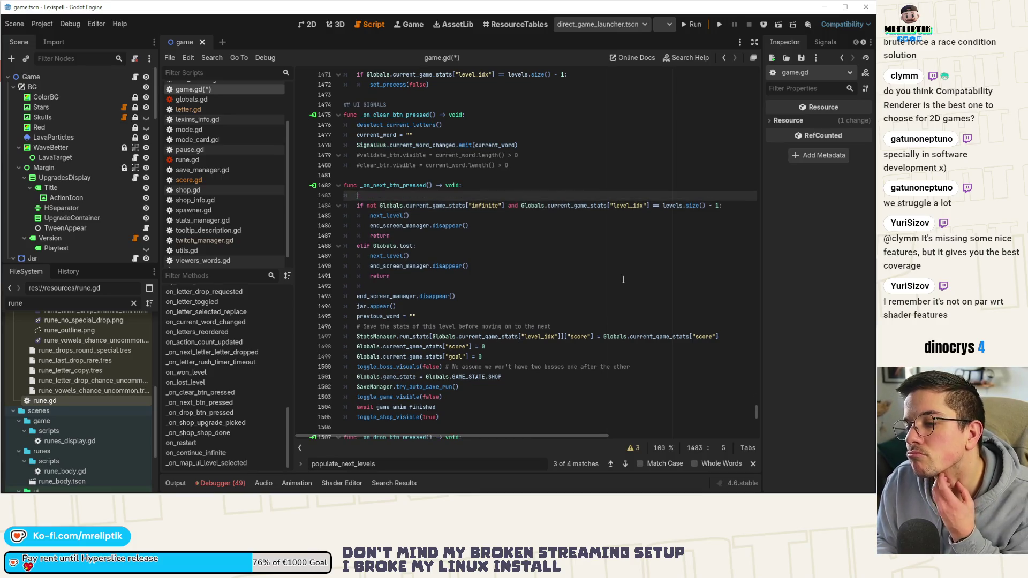
Step: Comment the condition 'Only stop to win when we are not in infinite mode', save game.gd, and run the scene
{"action": "type", "text": "# On"}
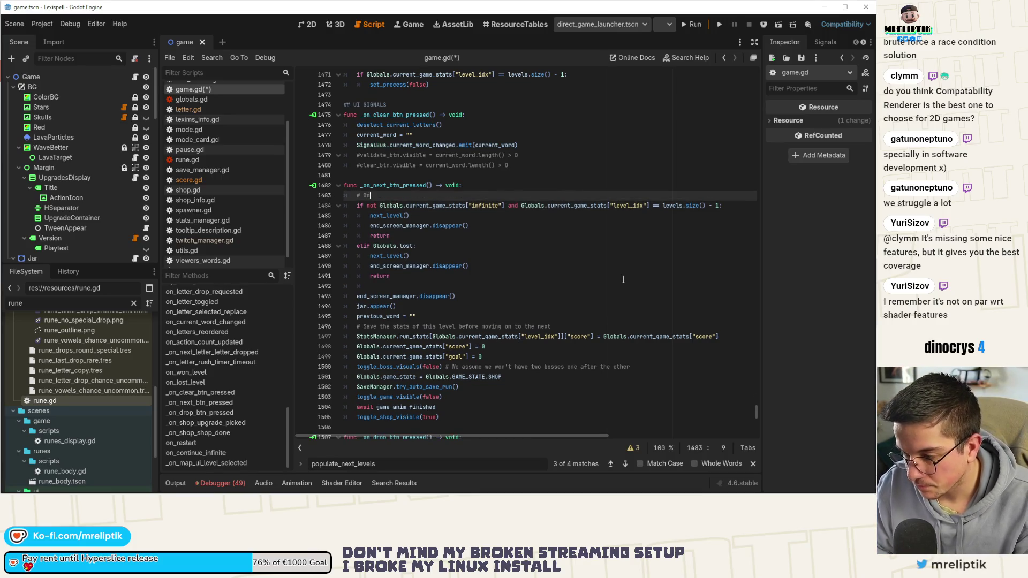
{"action": "type", "text": "ly stop to "}
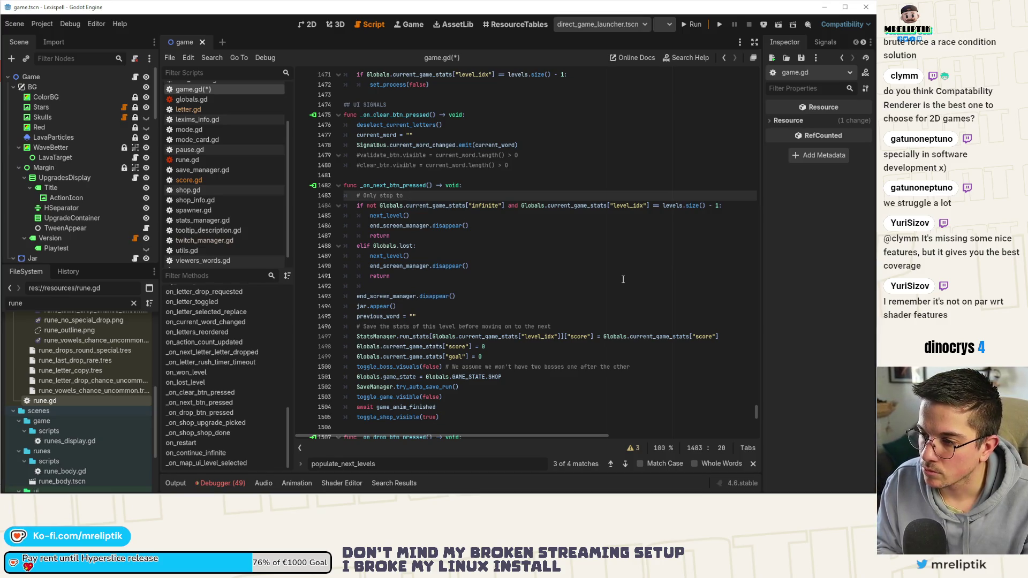
{"action": "type", "text": "win when w"}
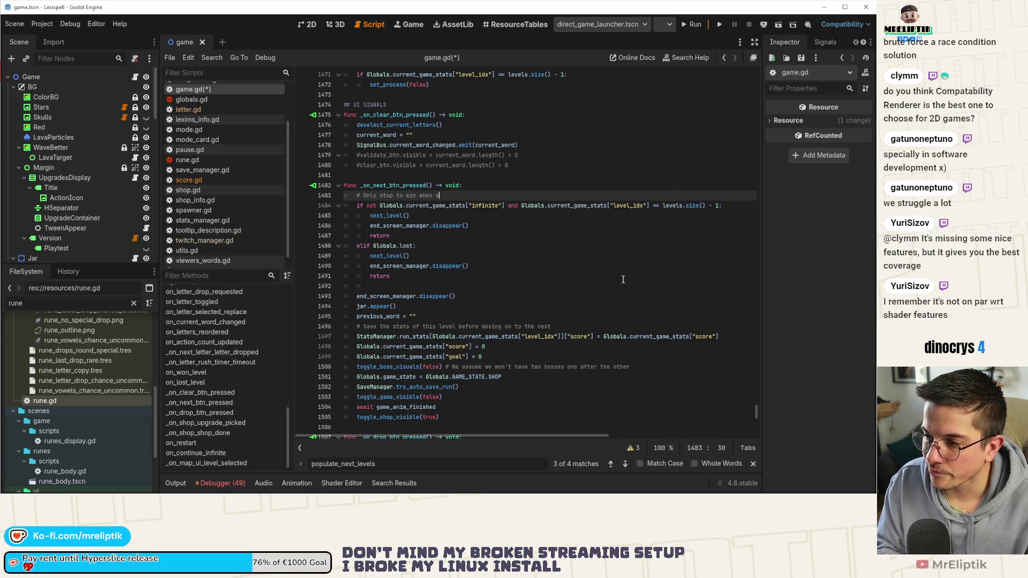
{"action": "type", "text": "e are not in in"}
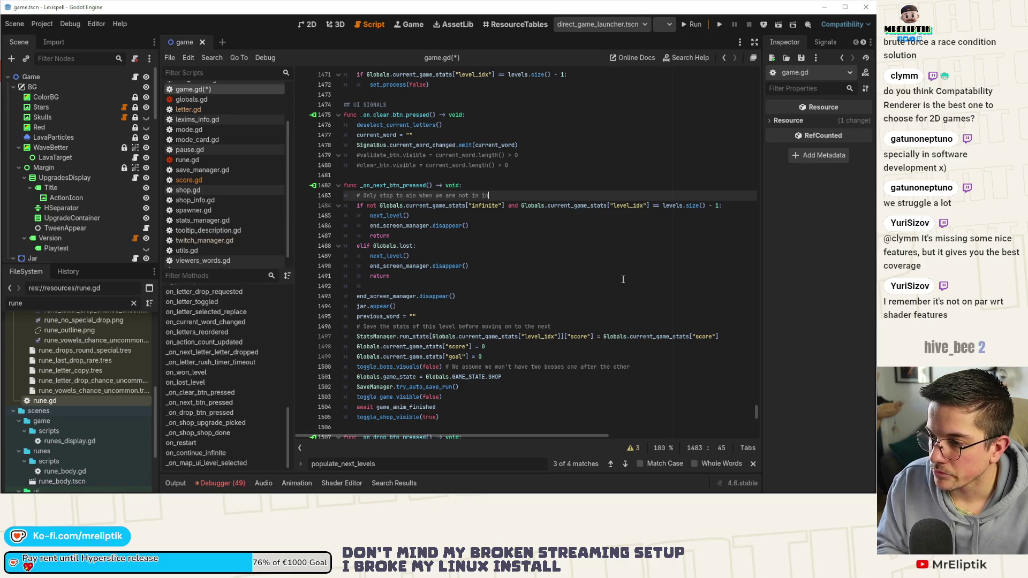
{"action": "type", "text": "finite mode"}
{"action": "key", "text": "ctrl+s"}
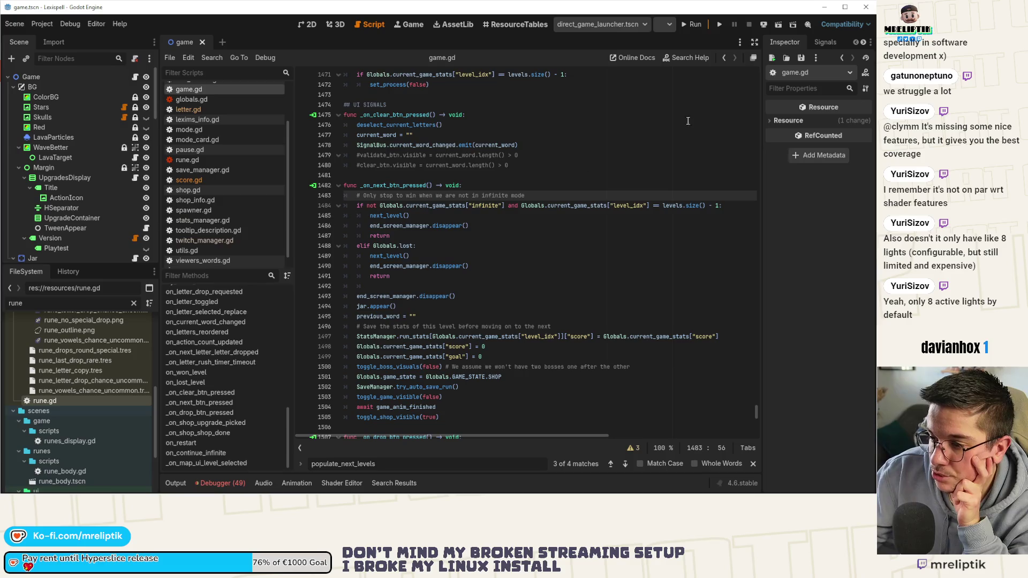
{"action": "left_click", "coordinate": [718, 25]}
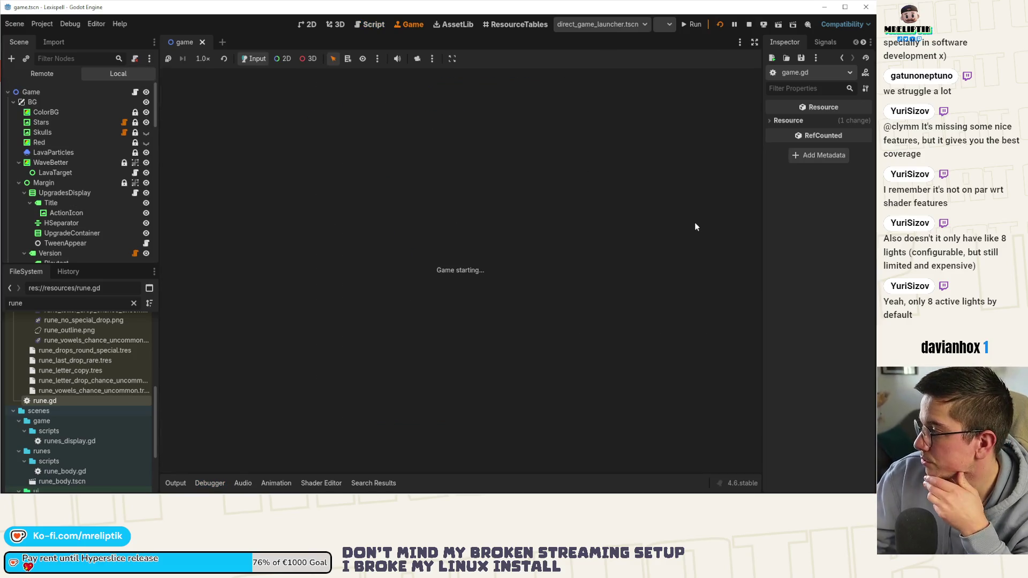